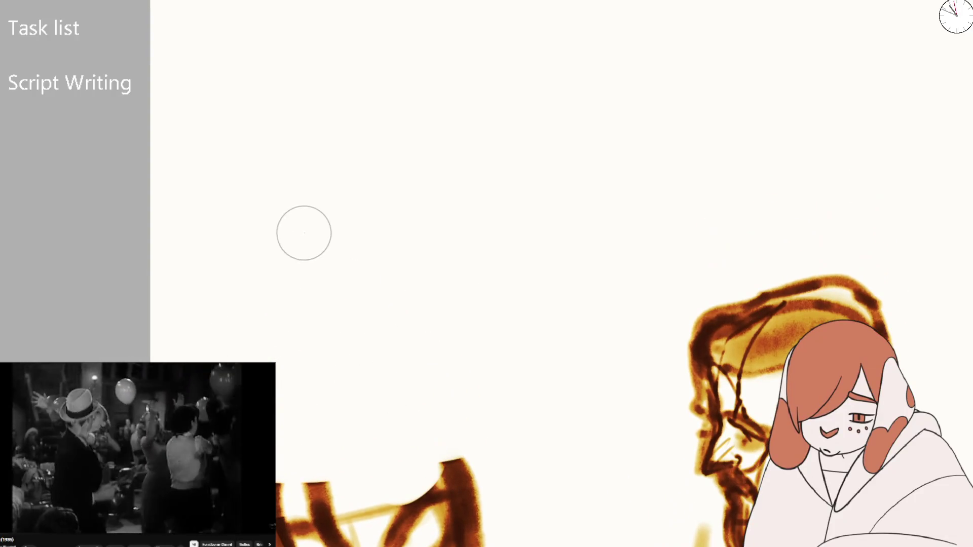
# - Brush a faint yellow face outline, then add a dark brown stroke for the right eye
pyautogui.moveTo(343, 287); pyautogui.dragTo(428, 199)
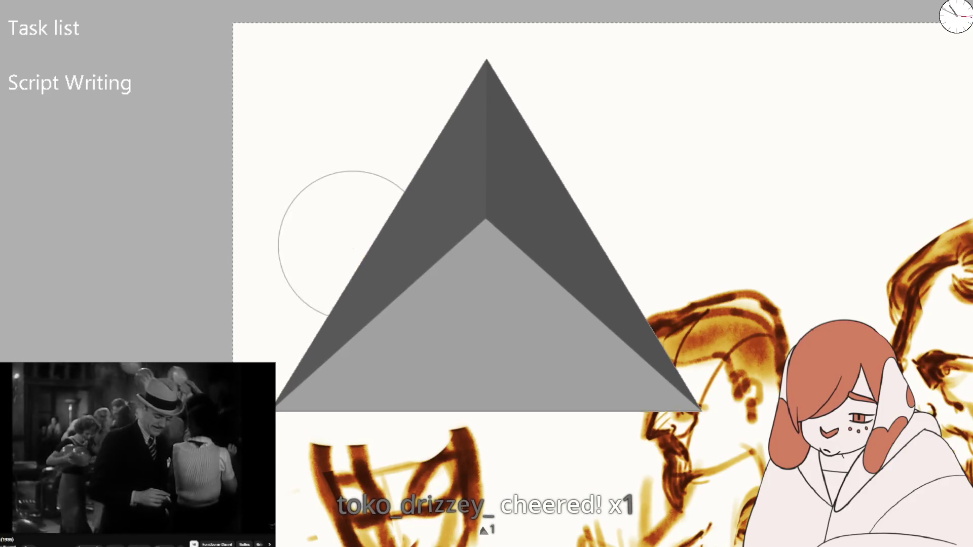
pyautogui.moveTo(354, 278); pyautogui.dragTo(361, 289)
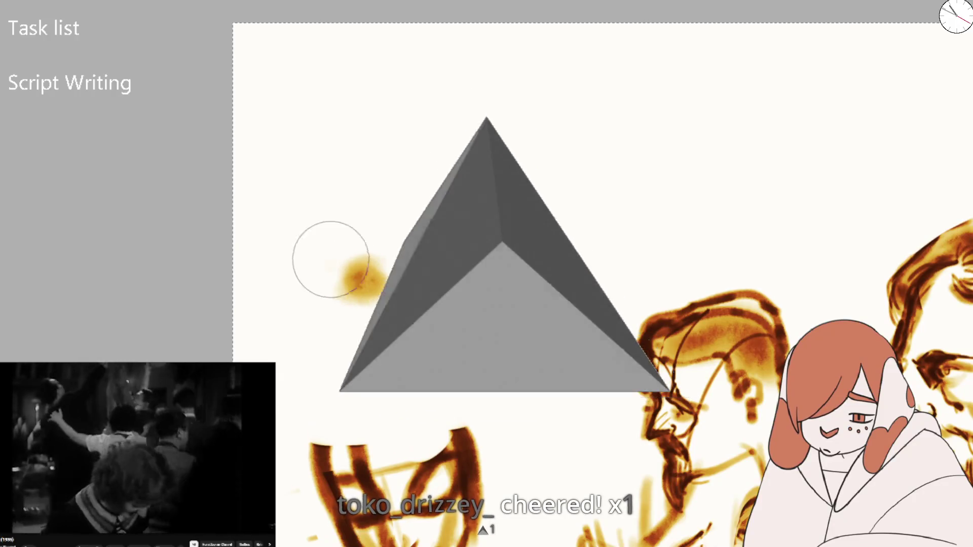
pyautogui.moveTo(350, 284); pyautogui.dragTo(424, 170)
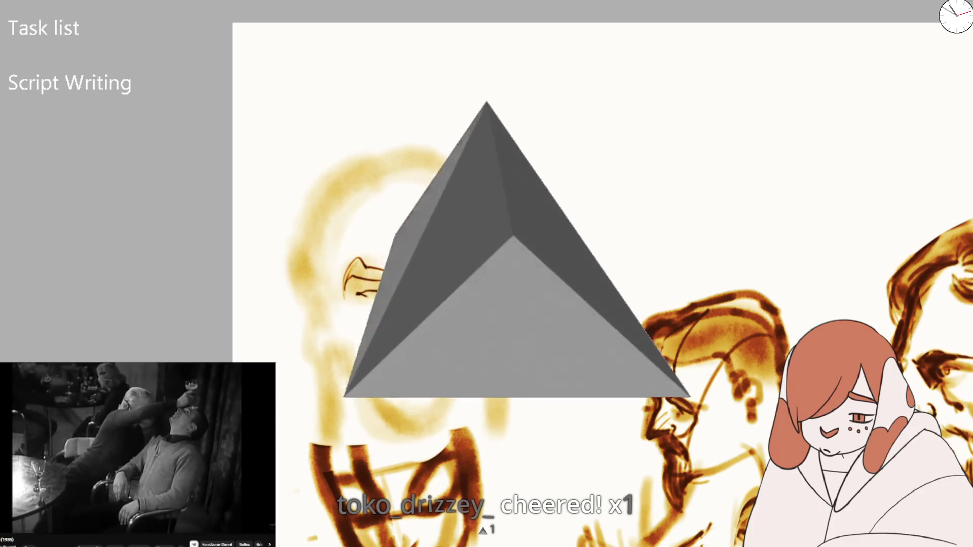
pyautogui.moveTo(428, 274); pyautogui.dragTo(458, 258)
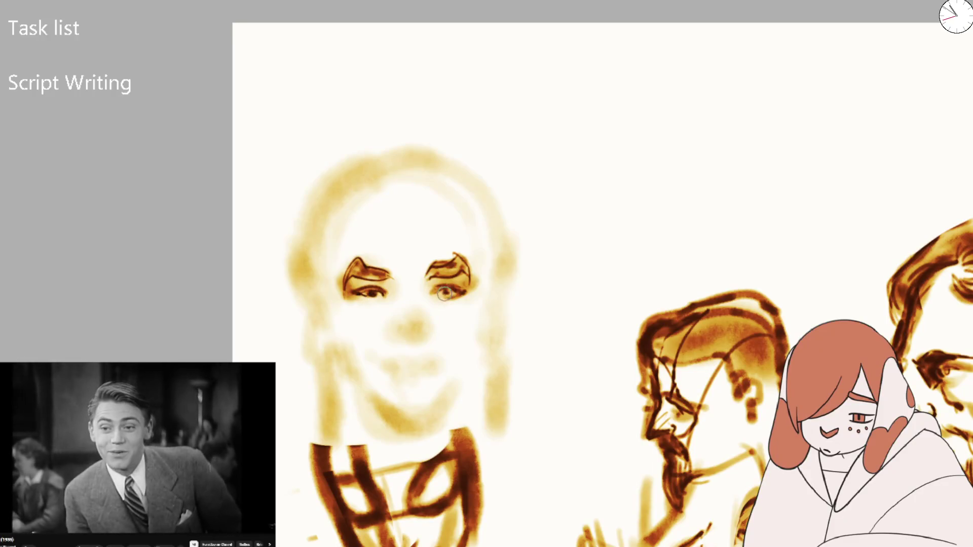
pyautogui.scroll(-5, 446, 294)
# - Zoom out and back in on the face and set the brush size to 50
pyautogui.scroll(-2, 444, 294)
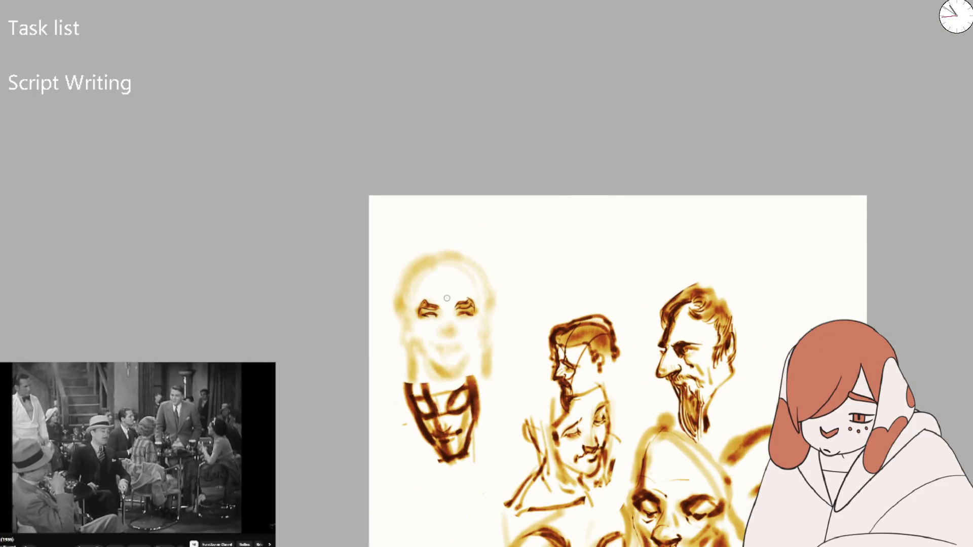
pyautogui.scroll(3, 447, 298)
pyautogui.scroll(2, 447, 298)
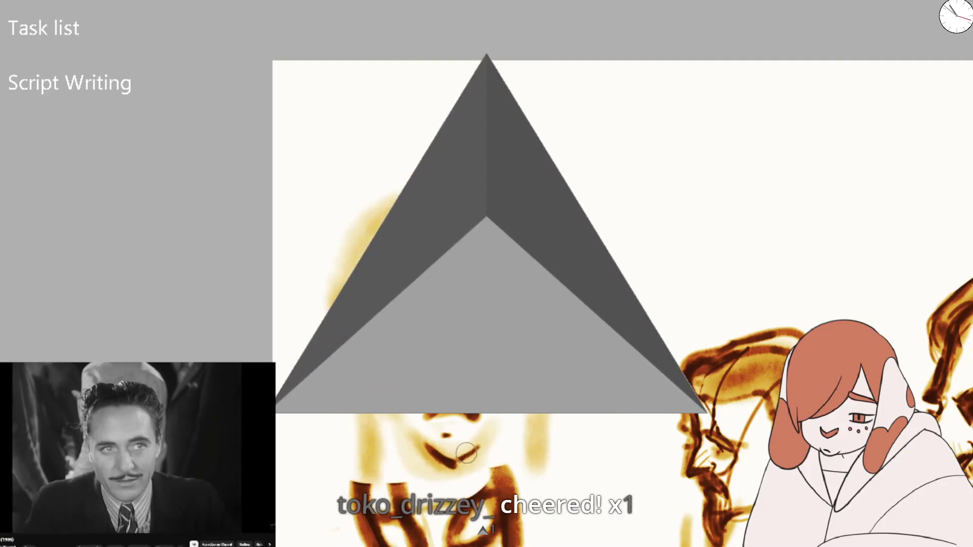
pyautogui.moveTo(441, 437); pyautogui.dragTo(444, 449)
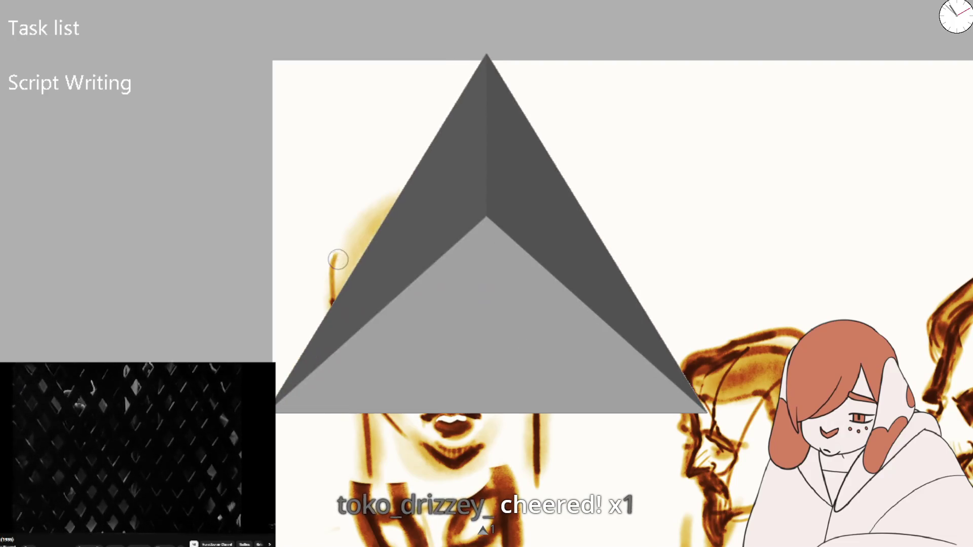
# - Arc a dark stroke over the top of the head and down its left side, enlarging the brush
pyautogui.moveTo(350, 223); pyautogui.dragTo(442, 173)
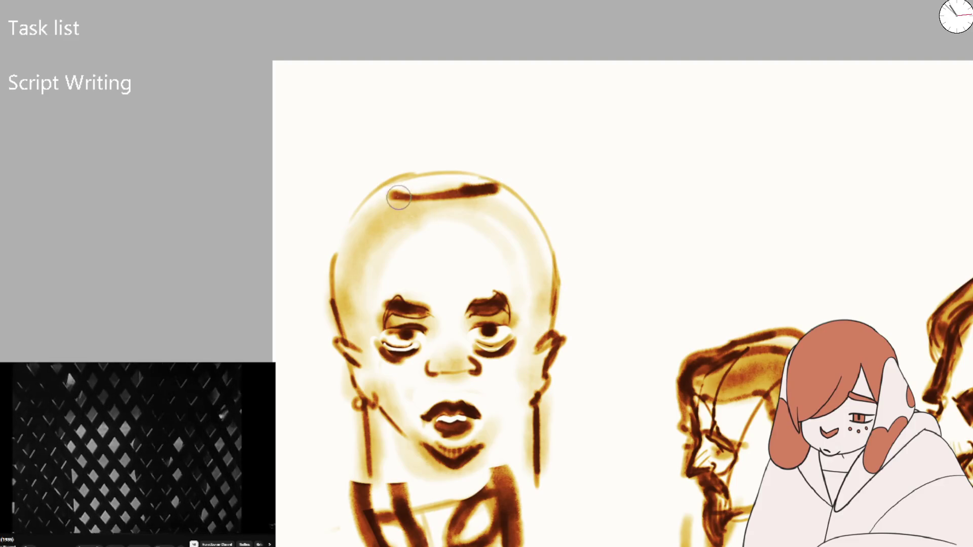
pyautogui.moveTo(361, 212); pyautogui.dragTo(346, 299)
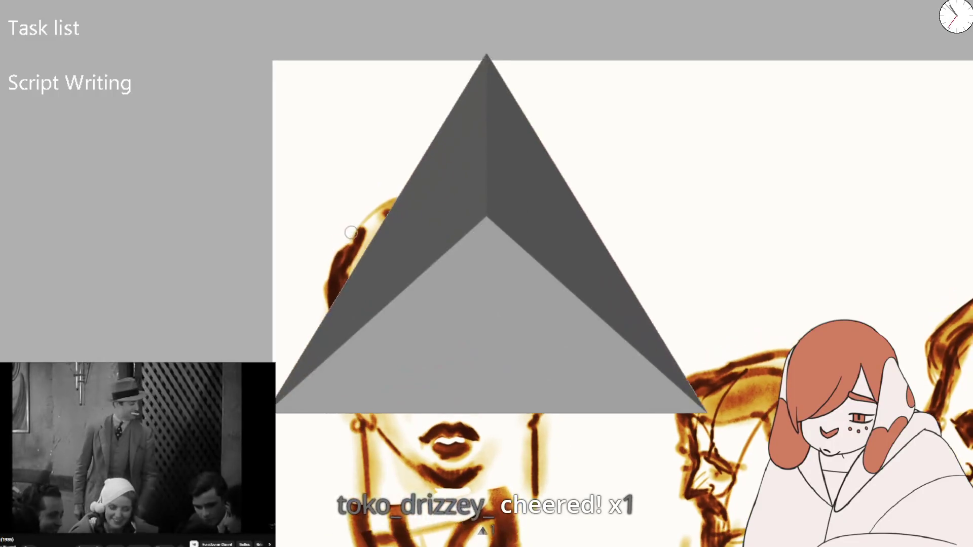
pyautogui.press(']')
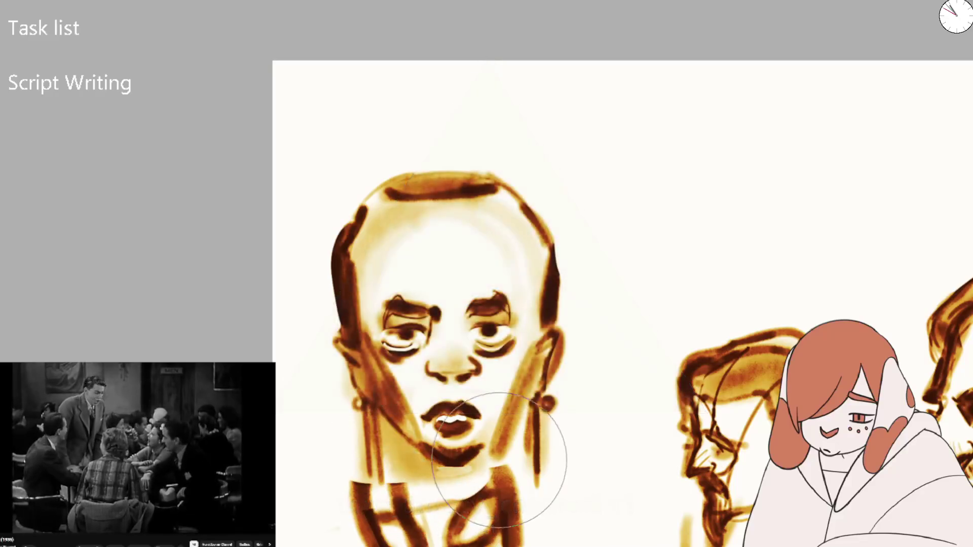
pyautogui.scroll(-2, 530, 341)
pyautogui.scroll(-3, 530, 342)
# - Zoom out over the sketch group and draw an orange stroke framing a new tall head
pyautogui.scroll(1, 528, 263)
pyautogui.scroll(3, 459, 317)
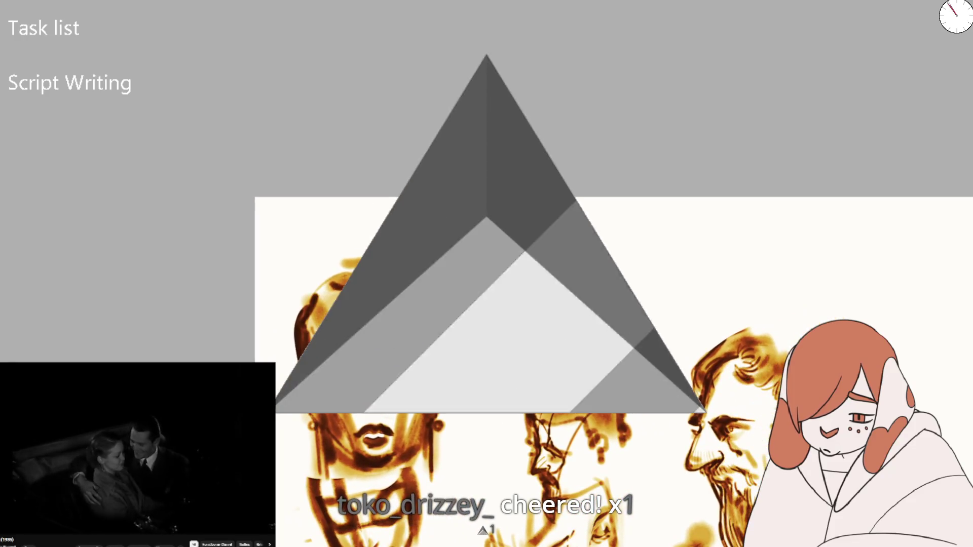
pyautogui.moveTo(500, 359); pyautogui.dragTo(554, 247)
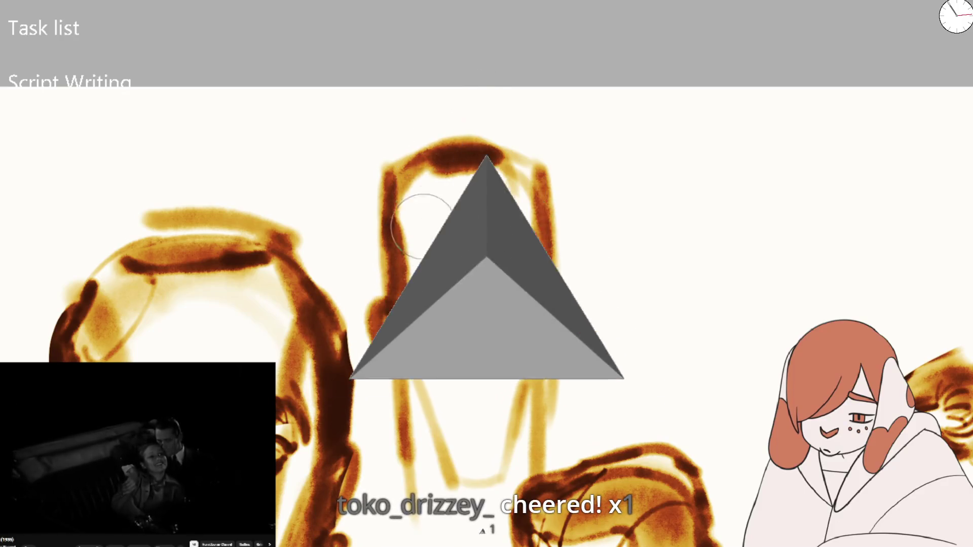
# - Add dark brown marks on the bald face: a chin dab, a curved eye stroke and the left ear outline
pyautogui.moveTo(432, 426); pyautogui.dragTo(465, 446)
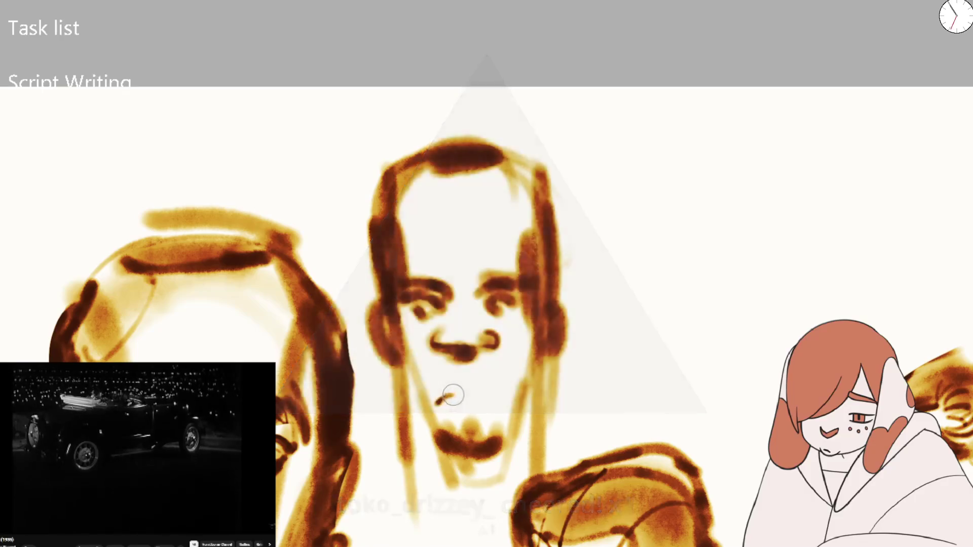
pyautogui.click(456, 399)
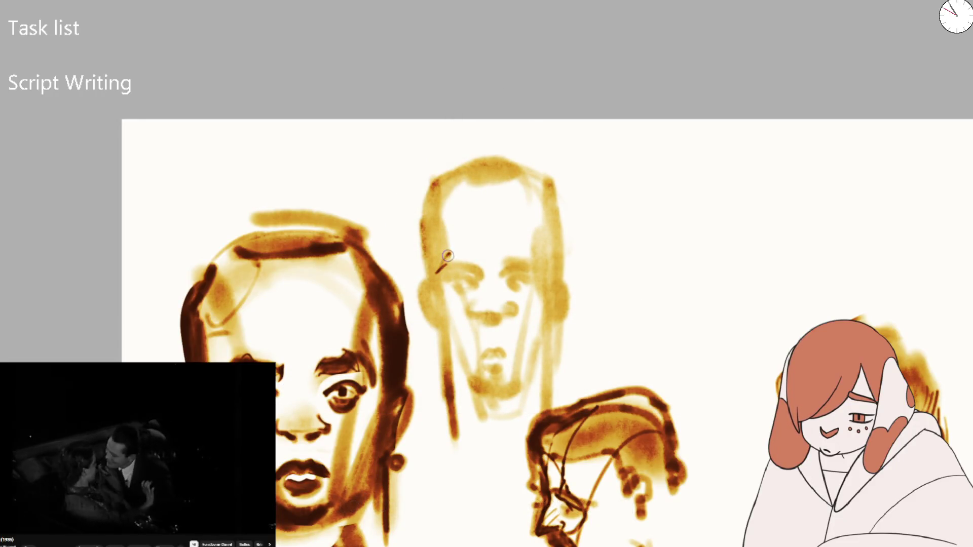
pyautogui.moveTo(442, 265); pyautogui.dragTo(458, 262)
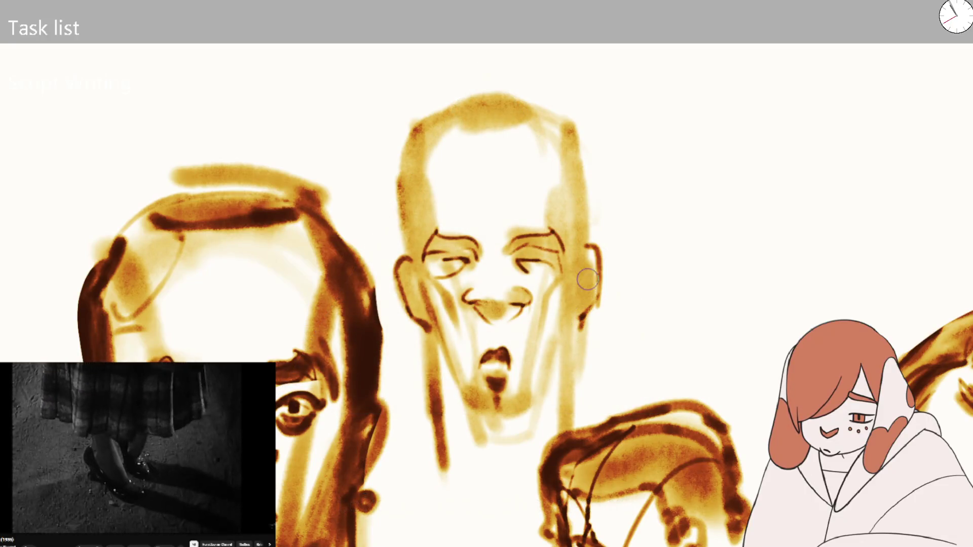
pyautogui.moveTo(412, 260); pyautogui.dragTo(389, 263)
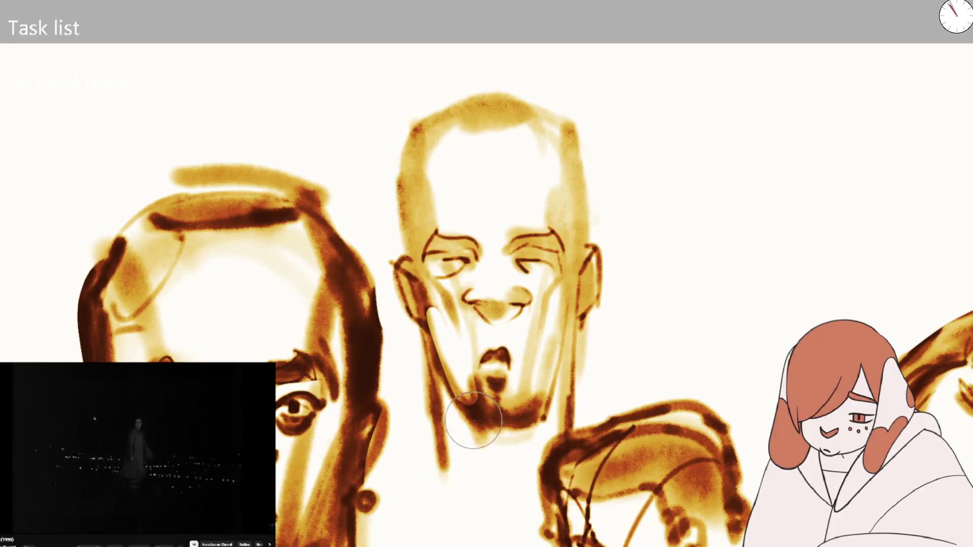
pyautogui.scroll(-5, 478, 405)
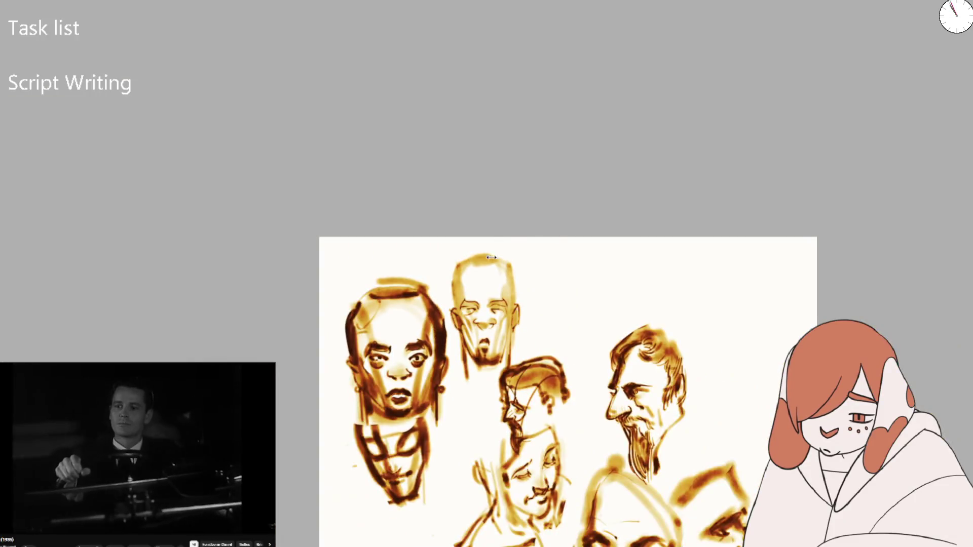
pyautogui.scroll(5, 491, 258)
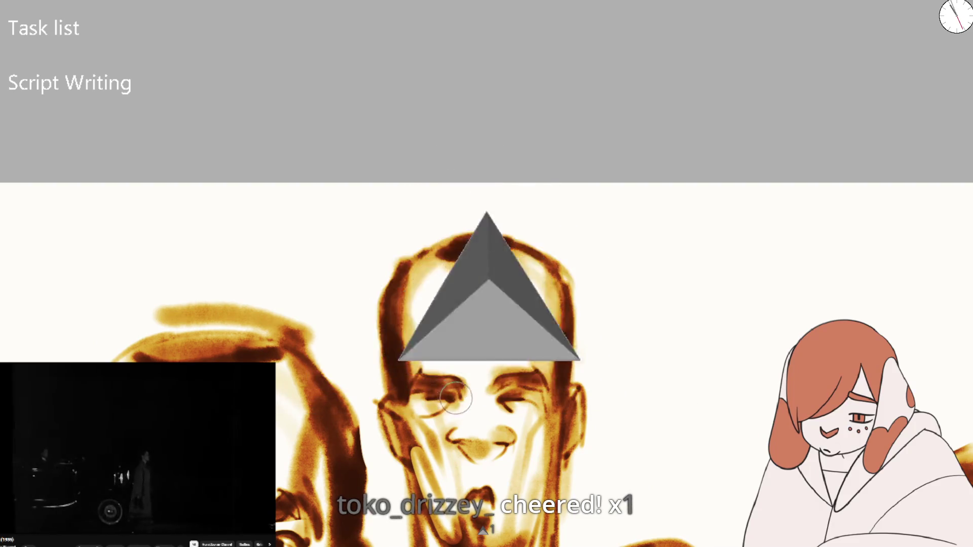
pyautogui.hotkey('ctrl', '-')
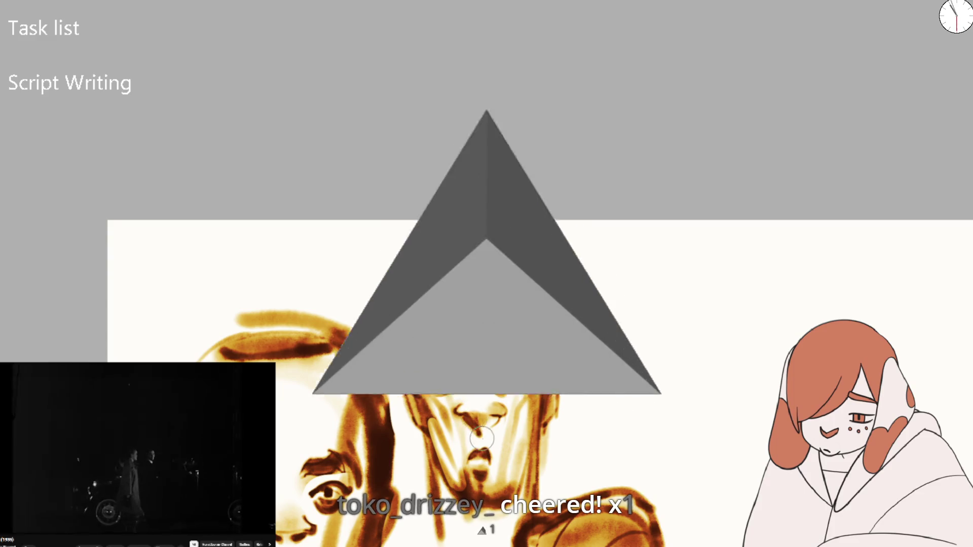
pyautogui.hotkey('ctrl', '-')
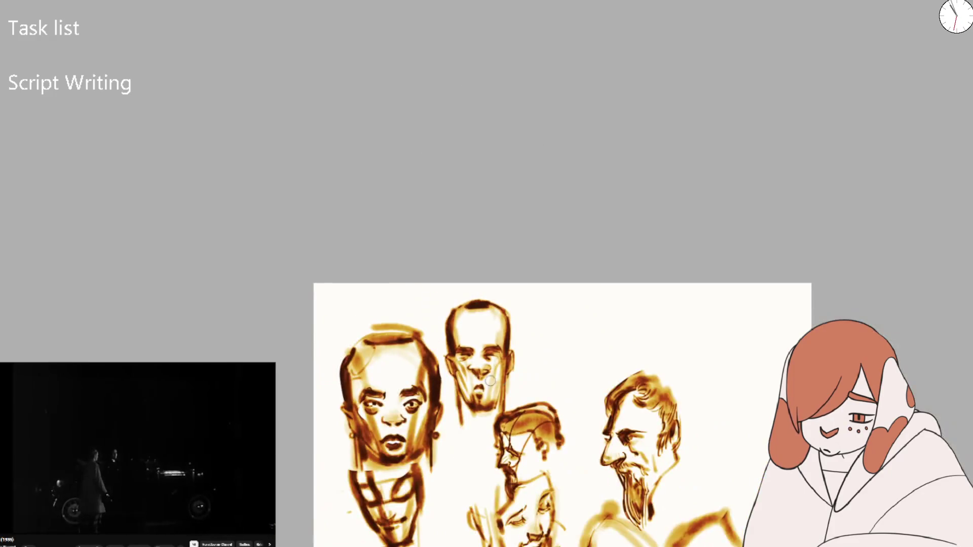
# - Zoom in on the bald face with Ctrl+plus and paint a thin stroke across its mouth
pyautogui.hotkey('ctrl', '+')
pyautogui.hotkey('ctrl', '+')
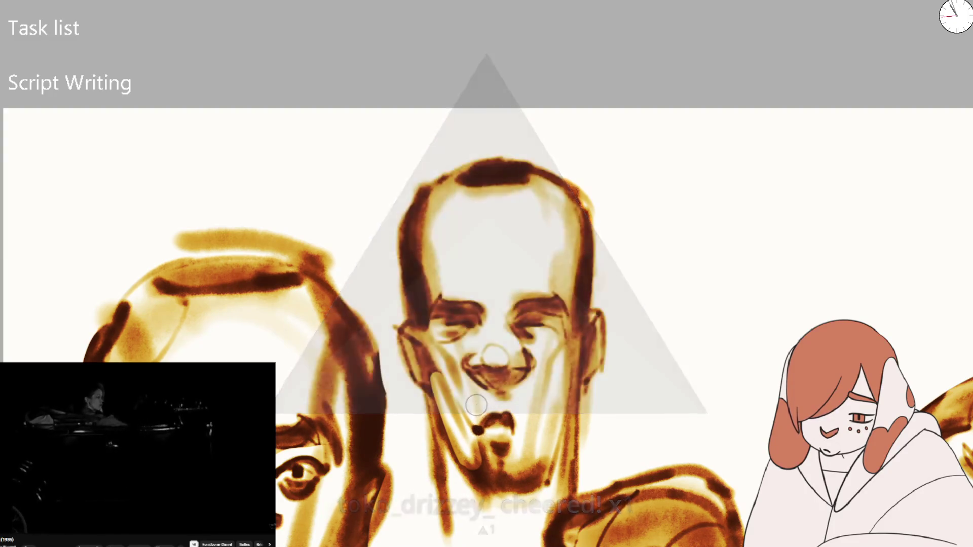
pyautogui.moveTo(479, 405); pyautogui.dragTo(518, 422)
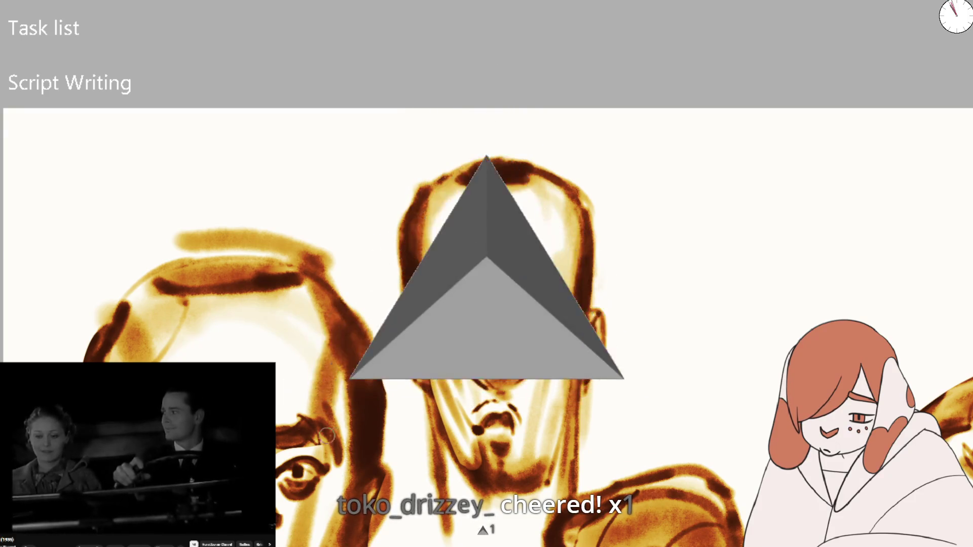
pyautogui.moveTo(456, 336); pyautogui.dragTo(482, 319)
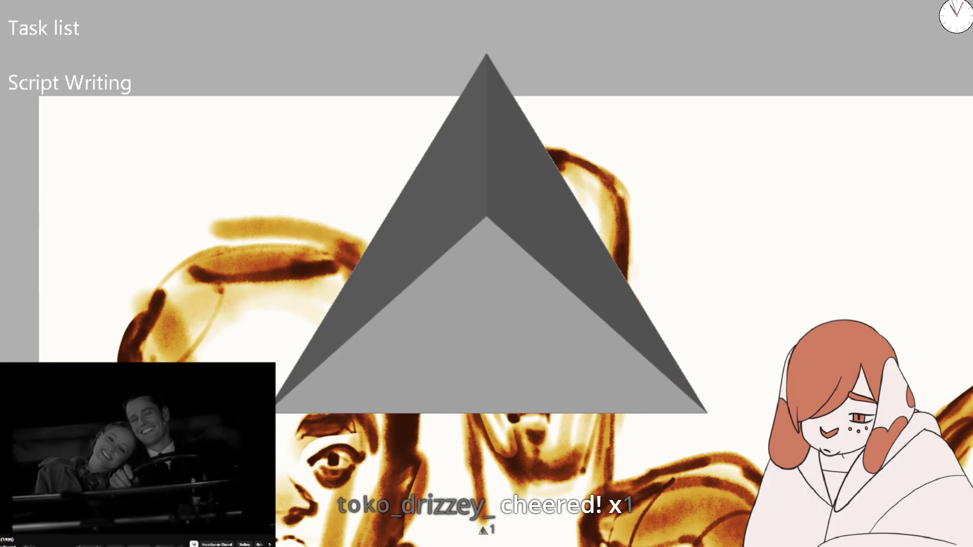
pyautogui.scroll(-2, 482, 217)
# - Zoom out to the whole page, close in on the woman's face, and darken her lips
pyautogui.scroll(-4, 568, 179)
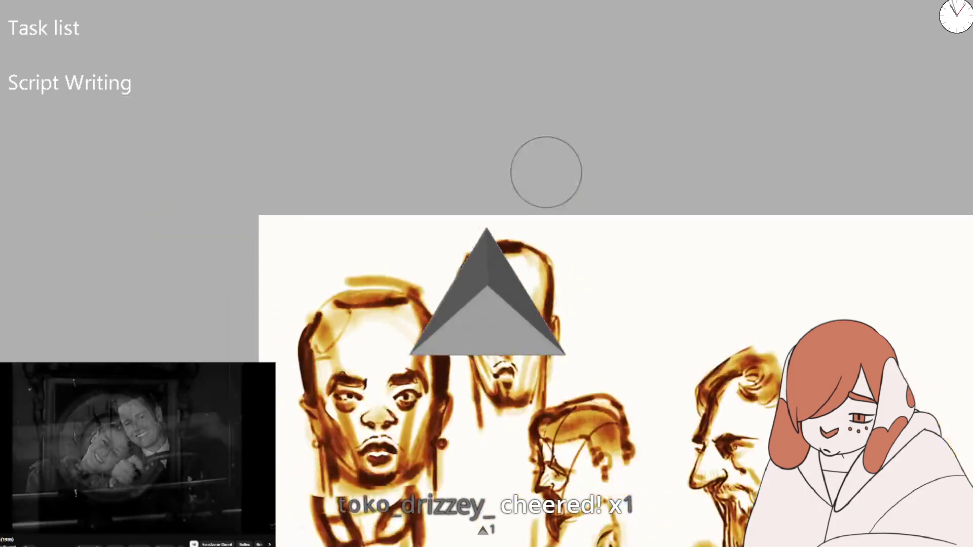
pyautogui.scroll(2, 589, 148)
pyautogui.scroll(3, 554, 238)
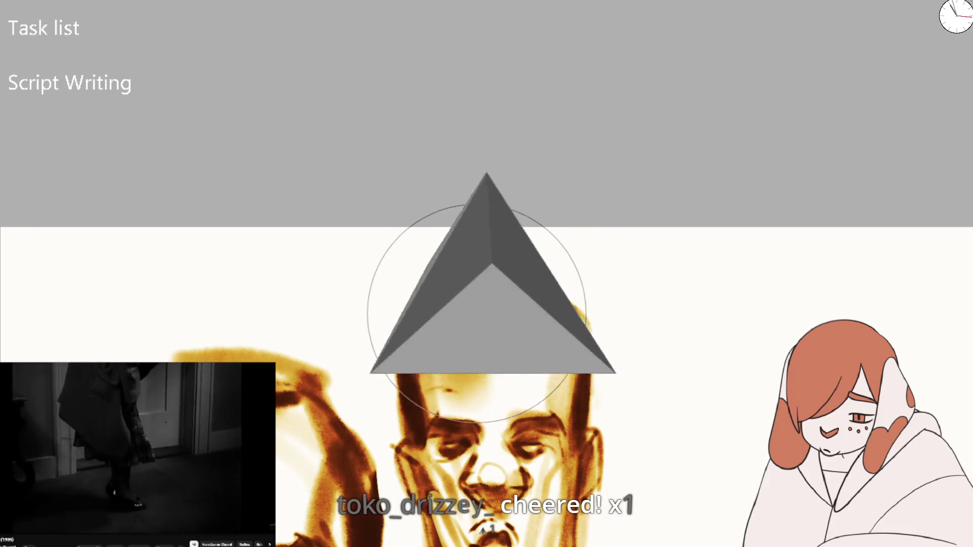
pyautogui.scroll(-3, 539, 191)
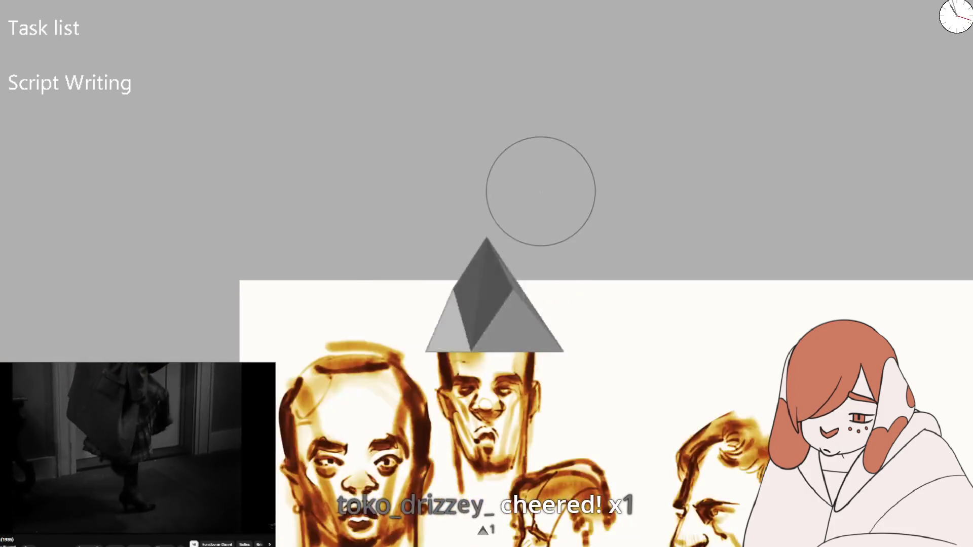
pyautogui.scroll(-2, 539, 191)
pyautogui.scroll(3, 539, 191)
pyautogui.scroll(2, 539, 191)
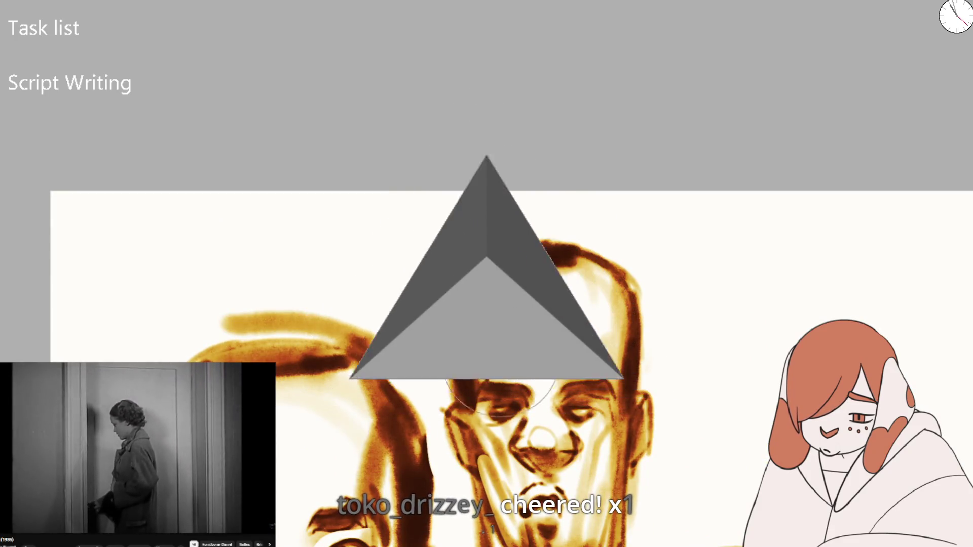
pyautogui.scroll(-3, 569, 252)
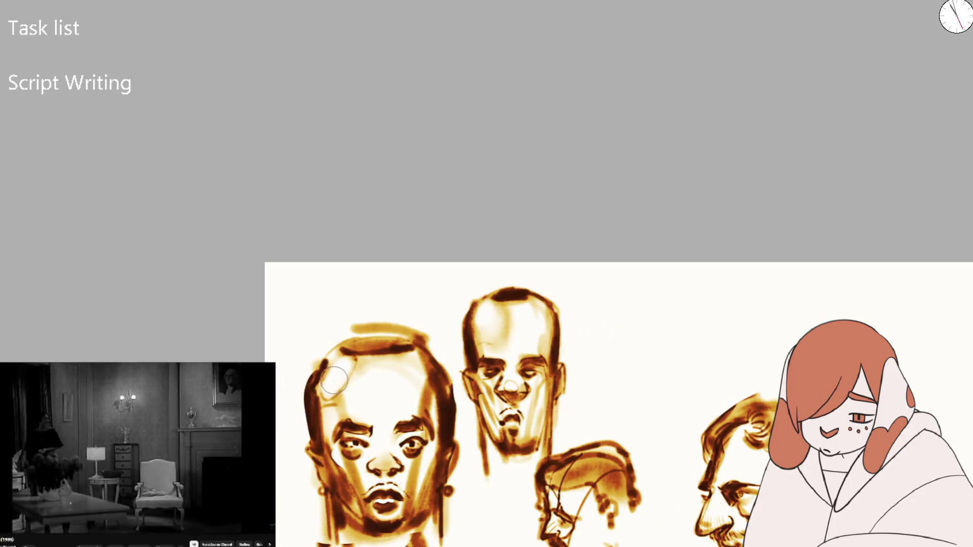
pyautogui.scroll(-3, 507, 279)
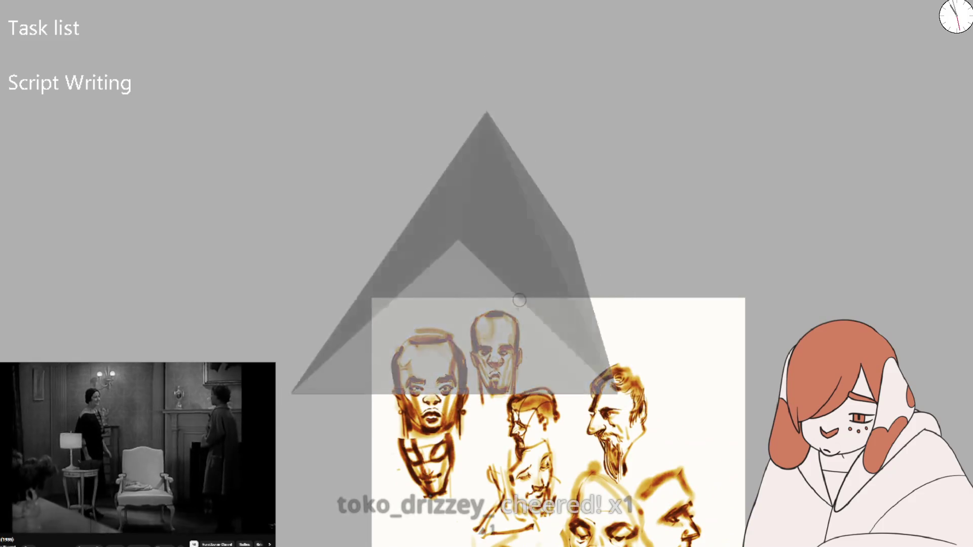
pyautogui.scroll(1, 601, 414)
pyautogui.scroll(3, 602, 414)
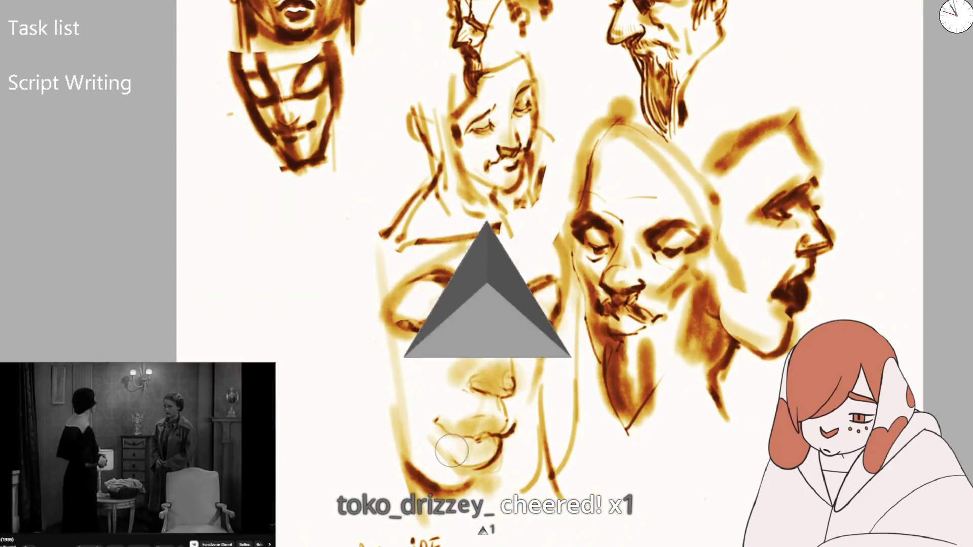
pyautogui.moveTo(464, 463); pyautogui.dragTo(486, 447)
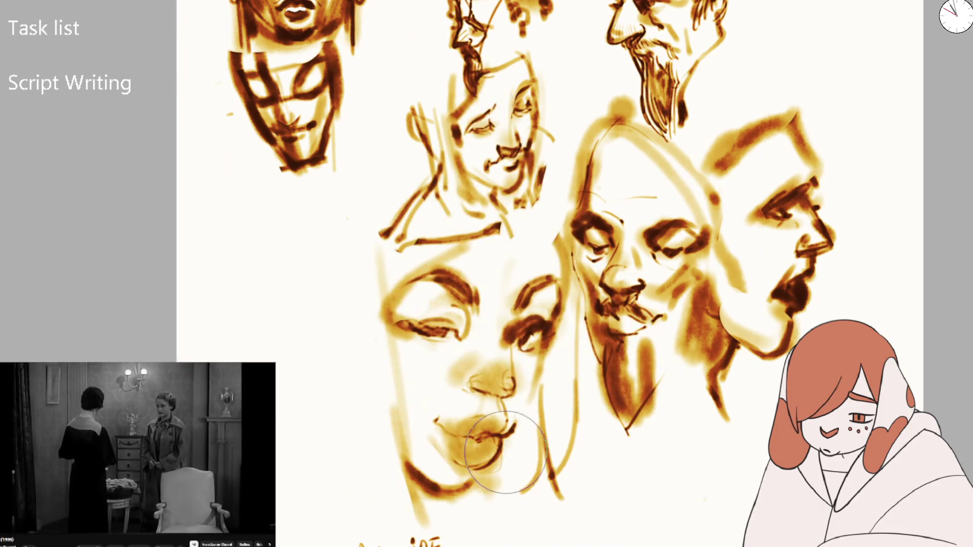
# - Fit the whole page in view with Ctrl+0, then zoom back in
pyautogui.hotkey('ctrl', '0')
pyautogui.scroll(5, 370, 347)
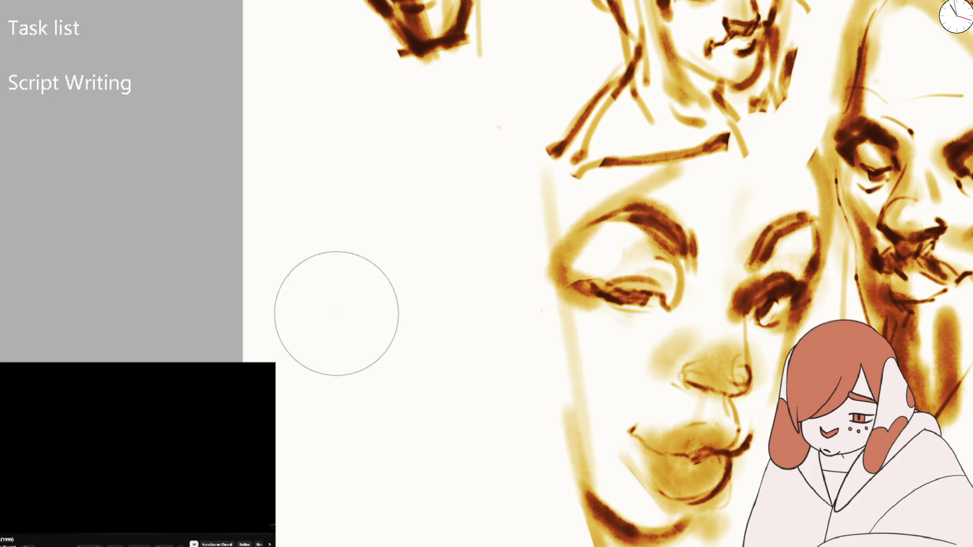
# - Start a new mouth study left of the woman's face with brown, reddish-brown and orange strokes
pyautogui.moveTo(339, 357); pyautogui.dragTo(341, 340)
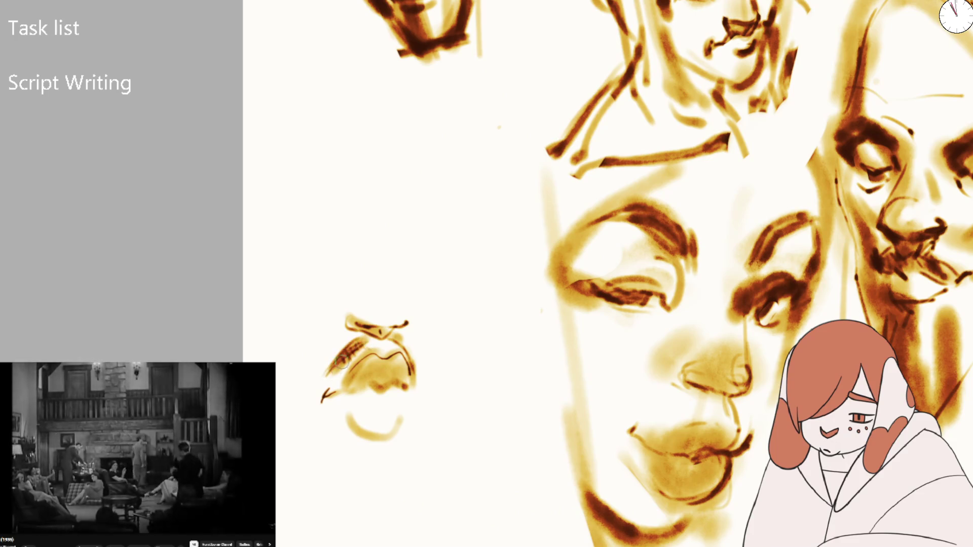
pyautogui.scroll(-5, 463, 353)
pyautogui.scroll(5, 463, 354)
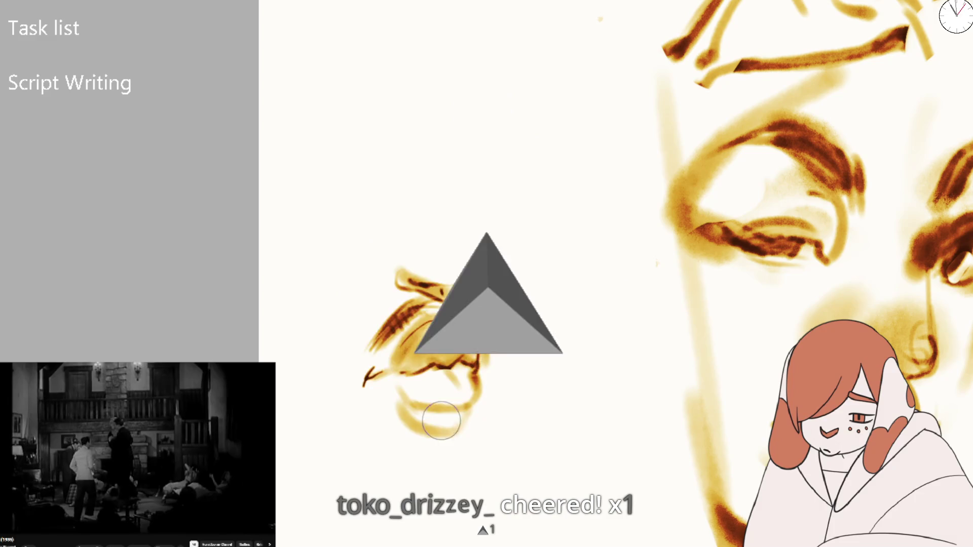
pyautogui.moveTo(445, 423); pyautogui.dragTo(439, 444)
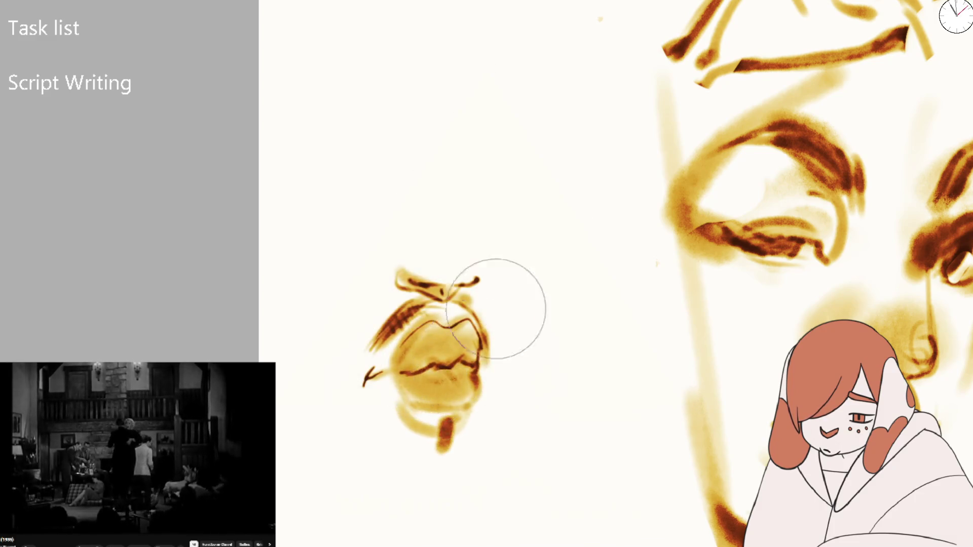
pyautogui.scroll(-5, 447, 209)
pyautogui.scroll(5, 450, 299)
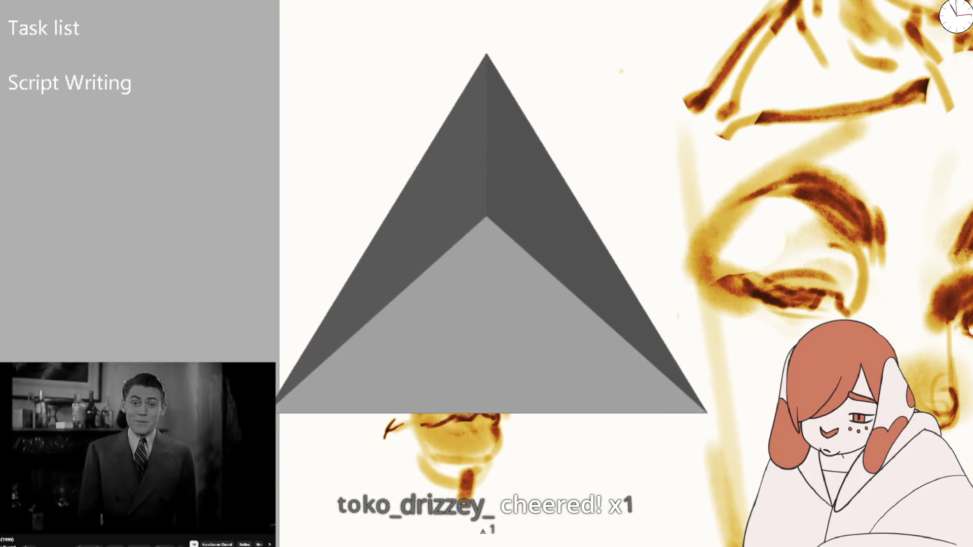
pyautogui.moveTo(320, 233); pyautogui.dragTo(452, 206)
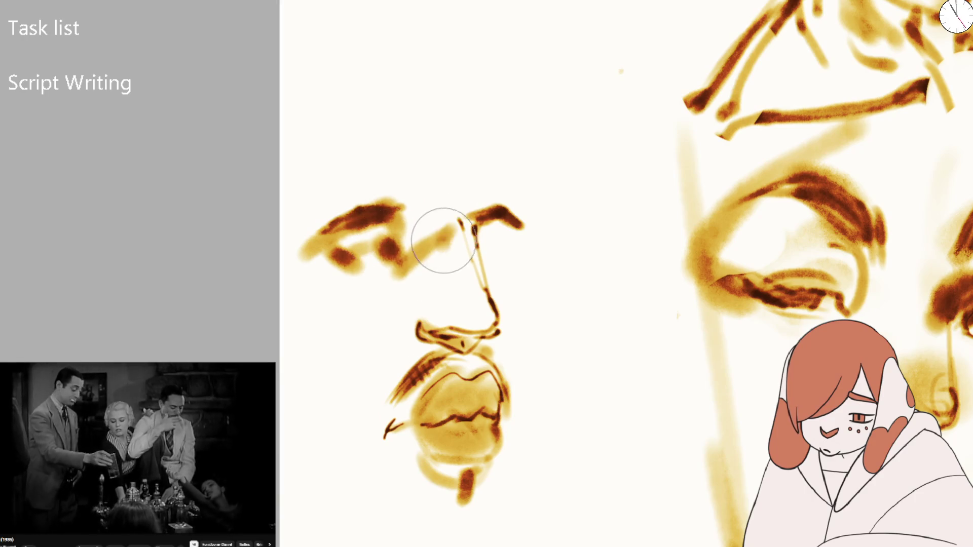
pyautogui.scroll(-5, 475, 246)
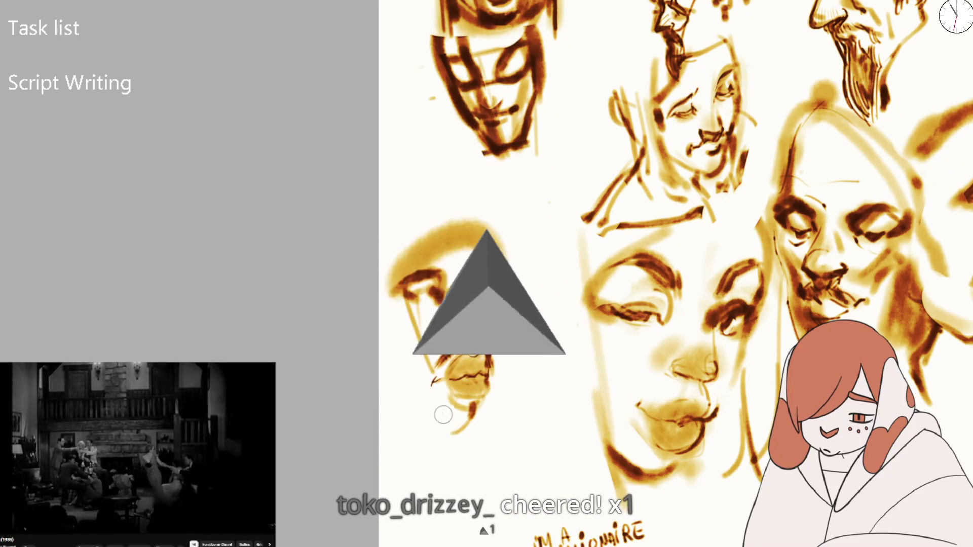
# - Paint a short curved stroke beneath the lips of the new study
pyautogui.moveTo(442, 433); pyautogui.dragTo(469, 425)
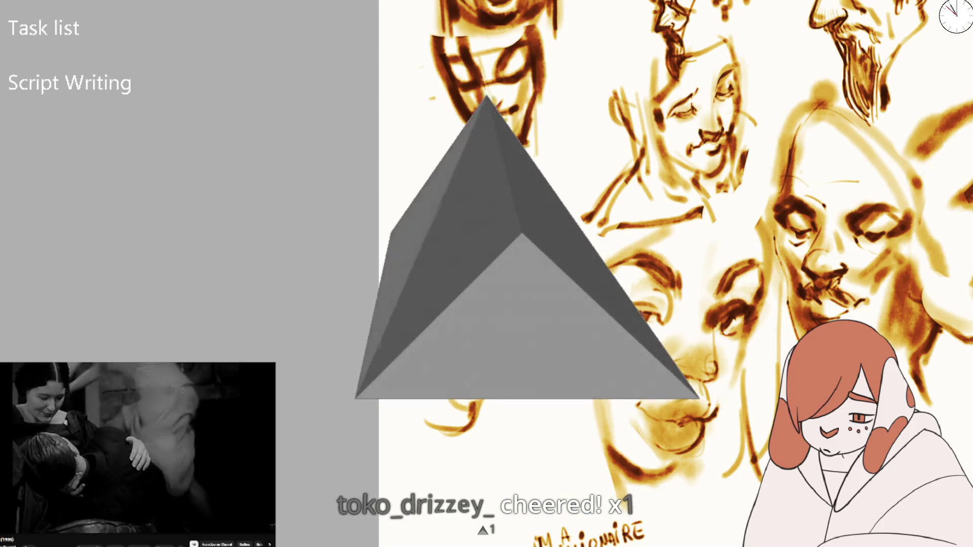
pyautogui.scroll(-5, 675, 274)
pyautogui.scroll(5, 674, 274)
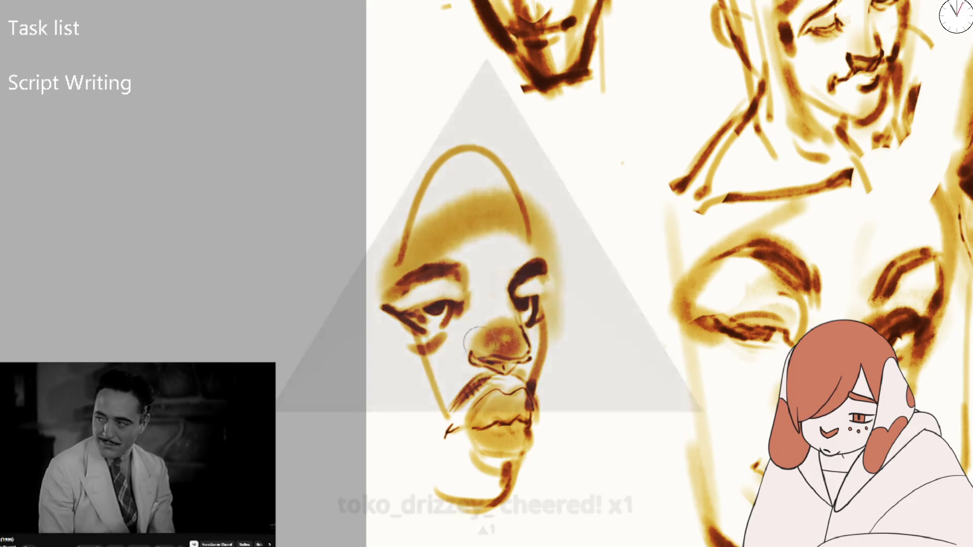
# - Show the whole sketch page with Ctrl+0 and zoom back in on the faces
pyautogui.hotkey('ctrl', '0')
pyautogui.scroll(4, 489, 290)
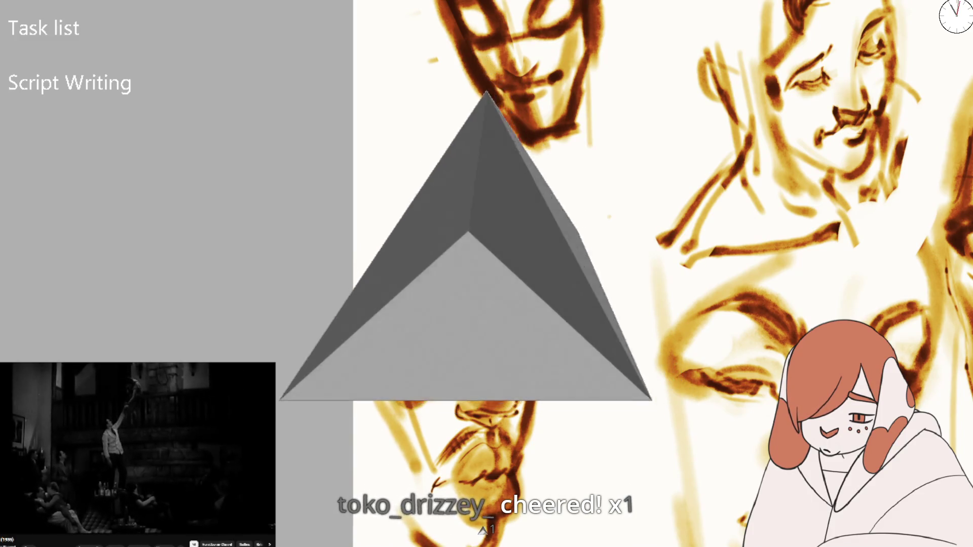
pyautogui.scroll(-5, 624, 274)
pyautogui.scroll(5, 624, 274)
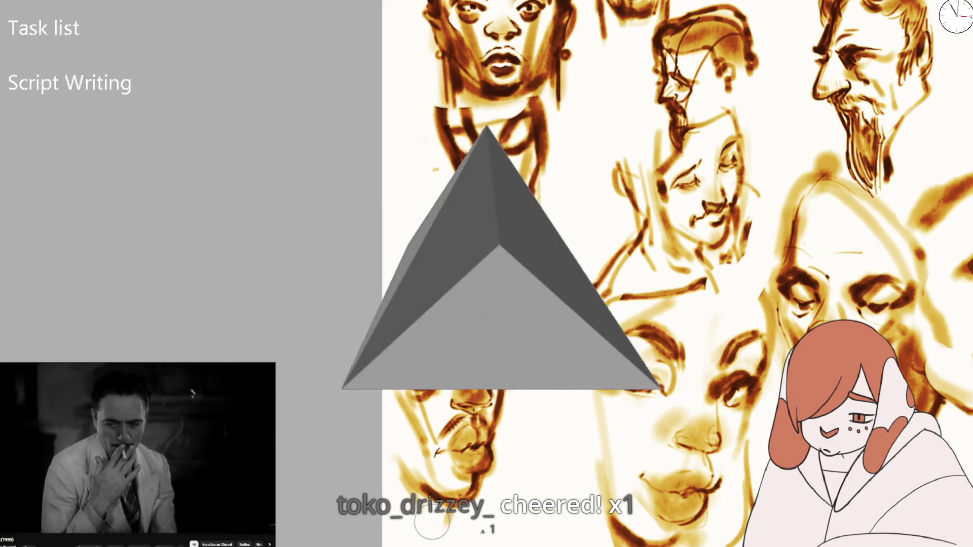
pyautogui.scroll(-5, 433, 477)
pyautogui.scroll(3, 415, 348)
pyautogui.scroll(3, 415, 349)
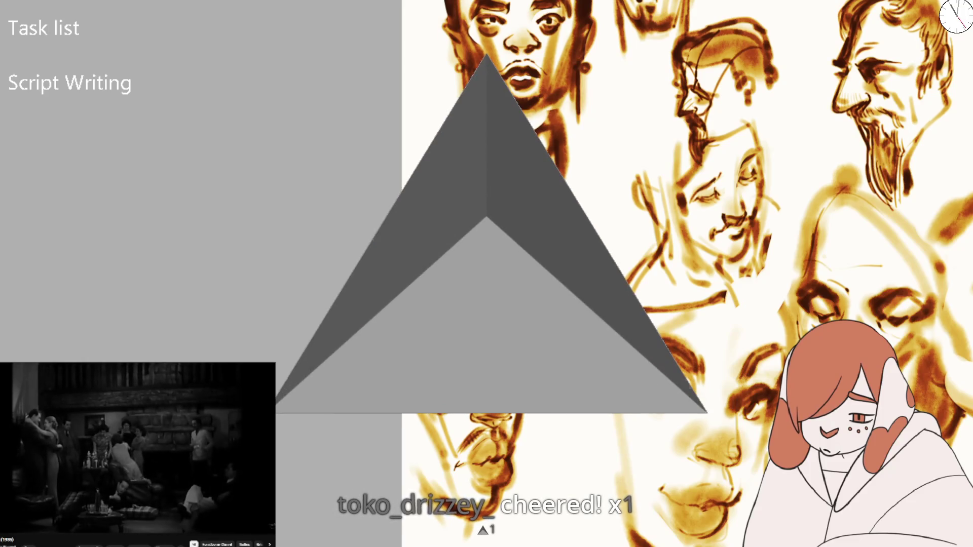
pyautogui.press('m')
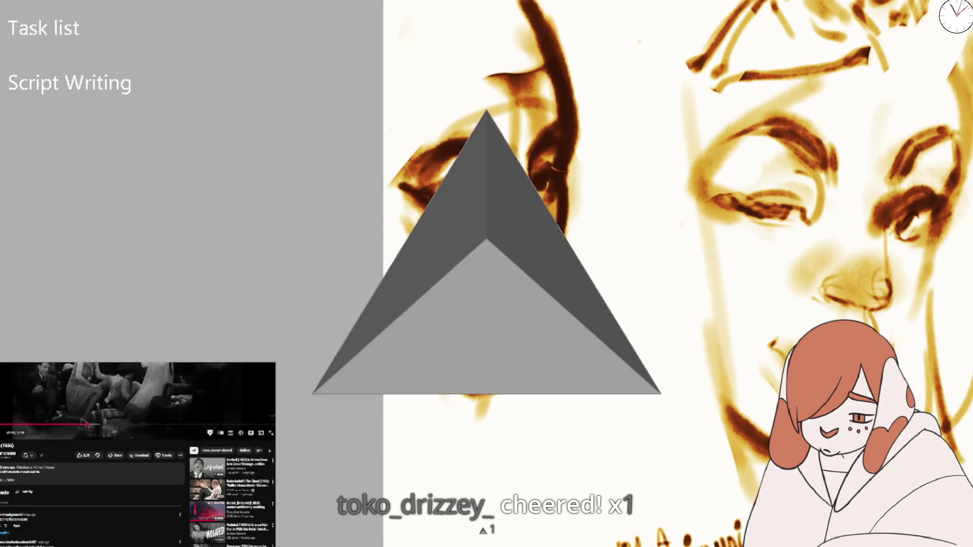
# - Scroll the video inset down to its comments and zoom the canvas out to the full sketch page
pyautogui.scroll(-5, 138, 454)
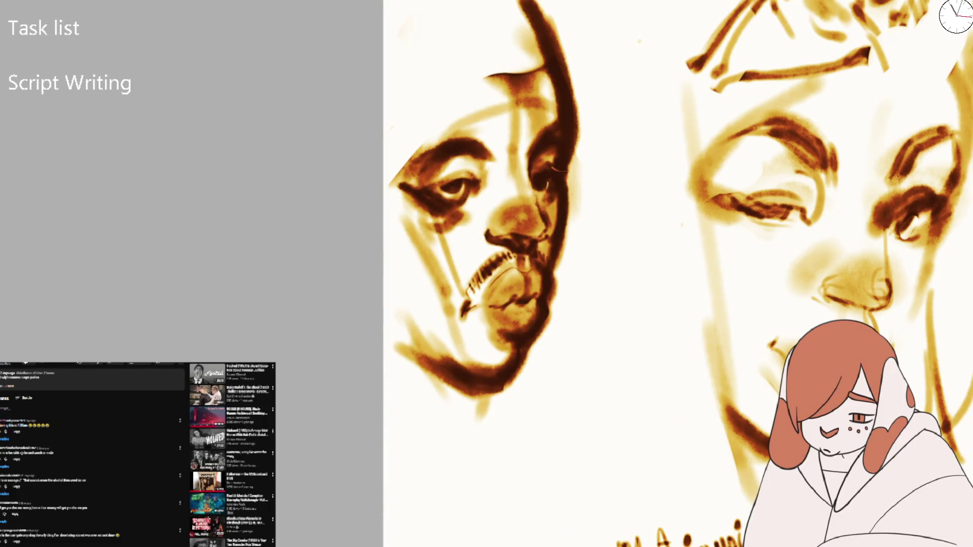
pyautogui.scroll(-5, 137, 455)
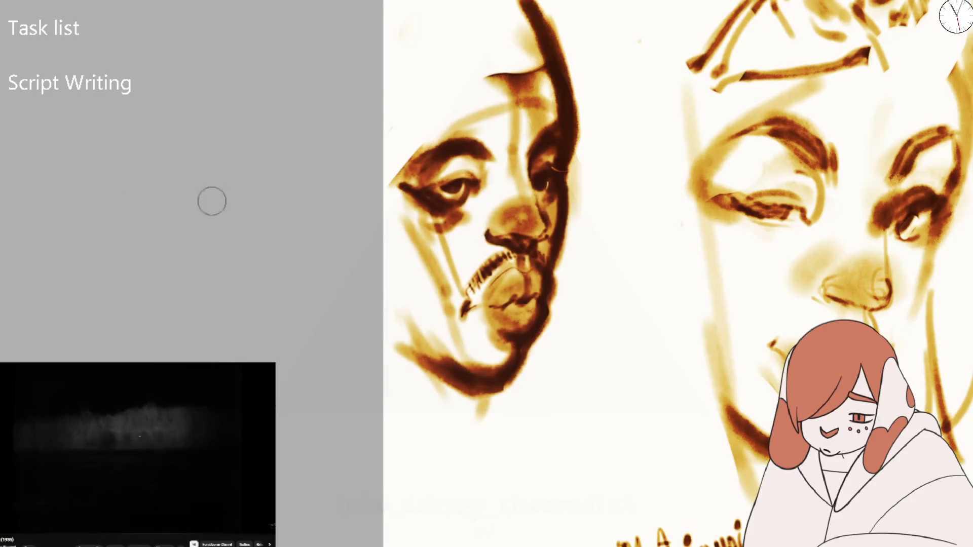
pyautogui.scroll(-5, 228, 243)
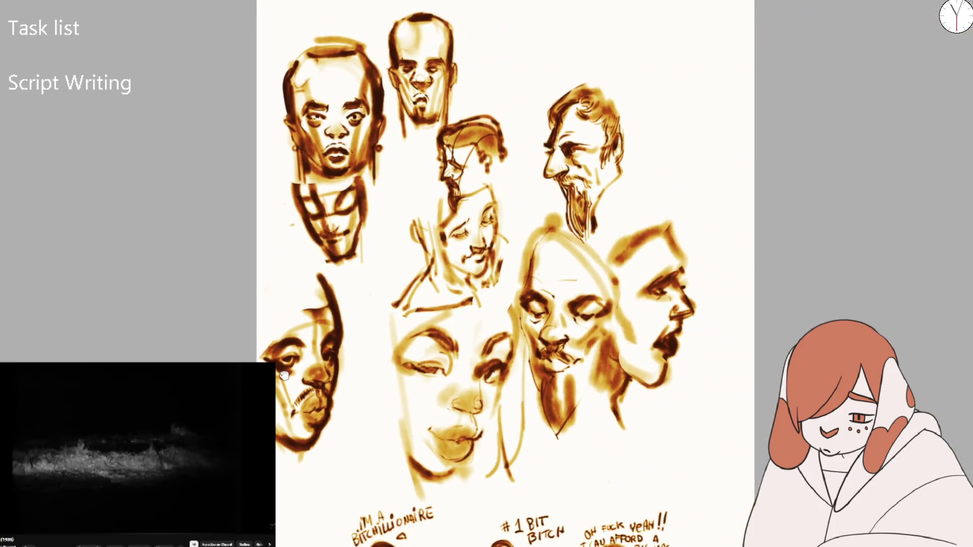
# - Nudge the sketch page into view and paint a short sepia stroke below the face
pyautogui.moveTo(648, 341); pyautogui.dragTo(642, 353)
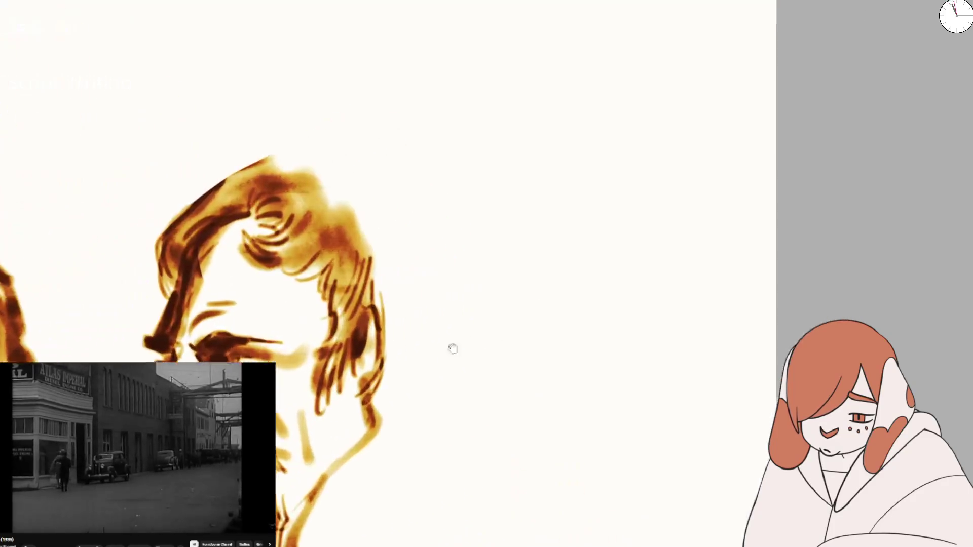
pyautogui.moveTo(391, 545); pyautogui.dragTo(408, 529)
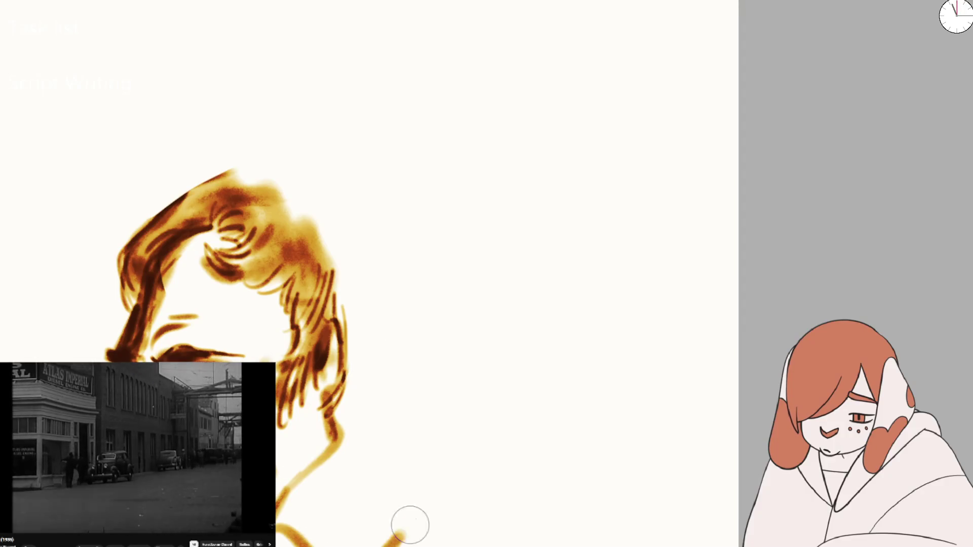
# - Undo the stray stroke, then brush the long diagonal shoulder line and the ear beside the hair
pyautogui.hotkey('ctrl', 'z')
pyautogui.moveTo(339, 546); pyautogui.dragTo(468, 437)
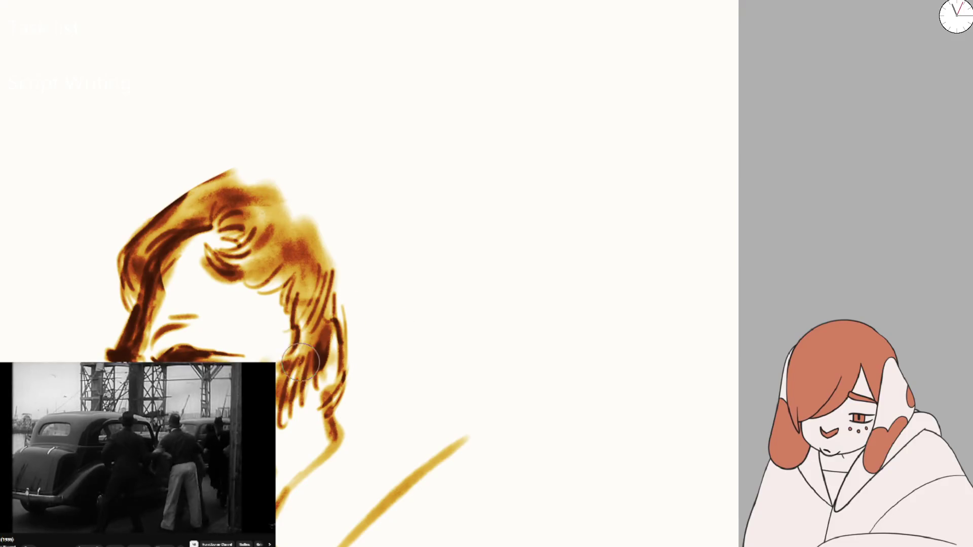
pyautogui.moveTo(348, 335)
pyautogui.mouseDown()
pyautogui.moveTo(388, 311)
pyautogui.moveTo(360, 401)
pyautogui.mouseUp()
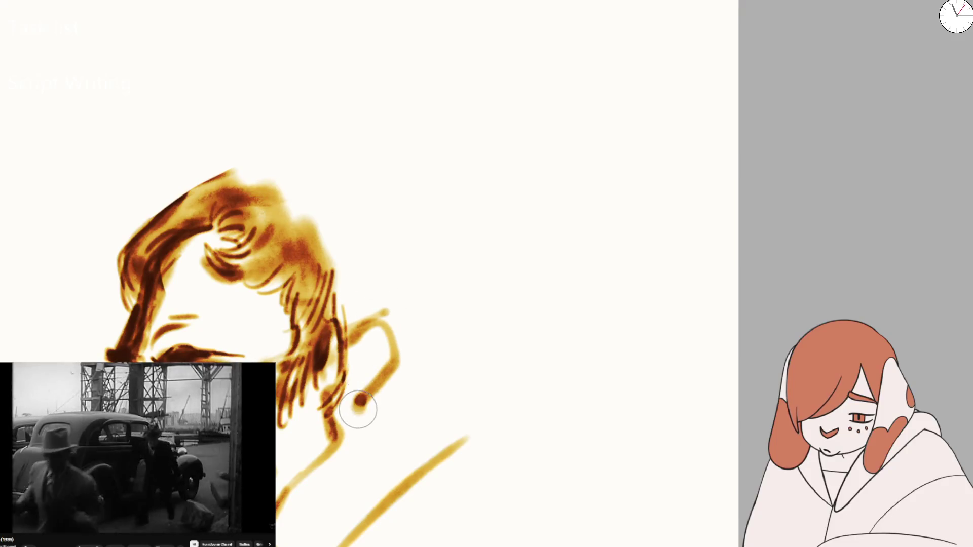
# - Outline the top and back of the head, add a line along the neck, and darken the ear
pyautogui.moveTo(258, 168); pyautogui.dragTo(406, 199)
pyautogui.moveTo(439, 246)
pyautogui.mouseDown()
pyautogui.moveTo(440, 310)
pyautogui.moveTo(478, 434)
pyautogui.moveTo(334, 545)
pyautogui.mouseUp()
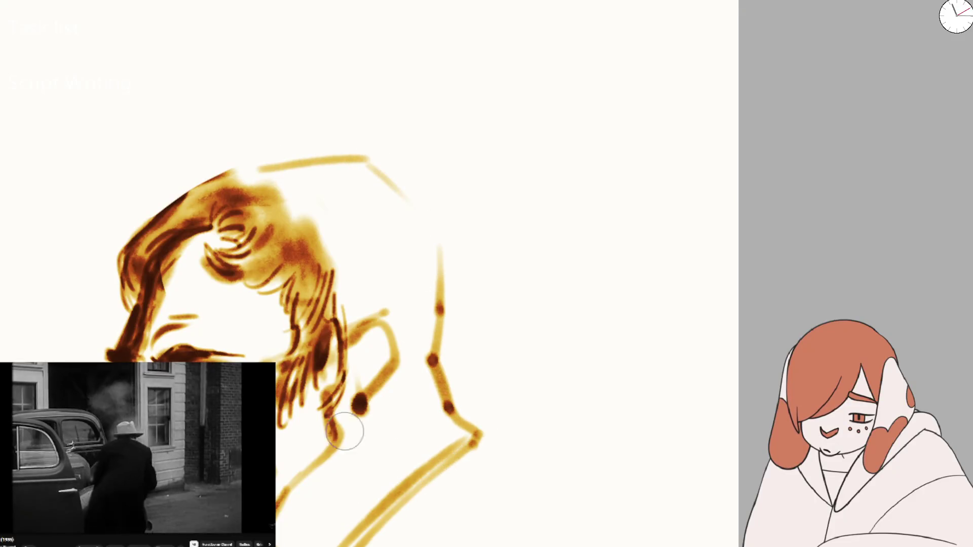
pyautogui.moveTo(402, 287); pyautogui.dragTo(450, 431)
pyautogui.moveTo(388, 329)
pyautogui.mouseDown()
pyautogui.moveTo(330, 354)
pyautogui.moveTo(353, 454)
pyautogui.moveTo(358, 405)
pyautogui.mouseUp()
# - With the brush enlarged to about 63, paint a thick back-of-head curve and dense shoulder shading
pyautogui.moveTo(418, 251); pyautogui.dragTo(410, 286)
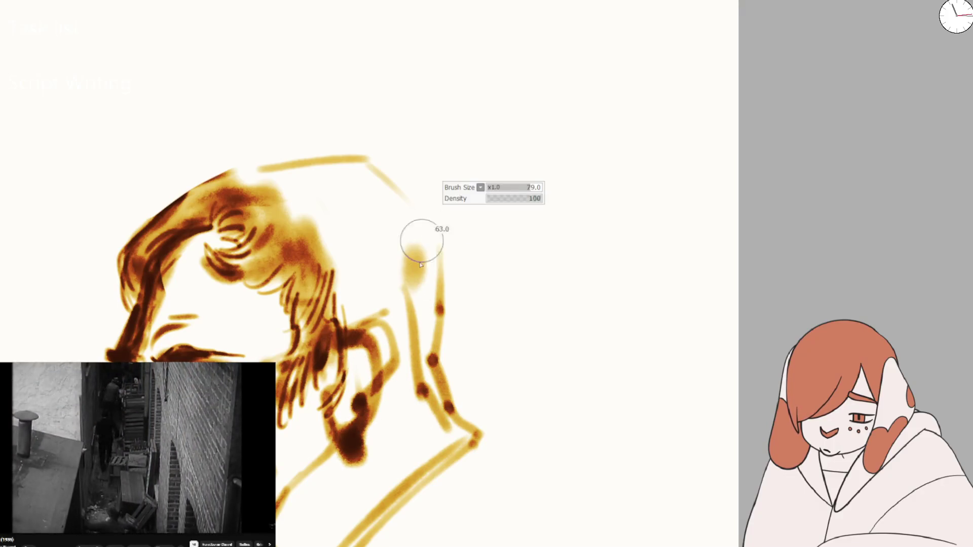
pyautogui.hotkey('ctrl', 'z')
pyautogui.hotkey('ctrl', 'z')
pyautogui.hotkey('ctrl', 'z')
pyautogui.moveTo(423, 223)
pyautogui.mouseDown()
pyautogui.moveTo(444, 401)
pyautogui.moveTo(459, 423)
pyautogui.mouseUp()
pyautogui.moveTo(386, 425)
pyautogui.mouseDown()
pyautogui.moveTo(420, 395)
pyautogui.moveTo(391, 358)
pyautogui.mouseUp()
pyautogui.moveTo(341, 309); pyautogui.dragTo(407, 388)
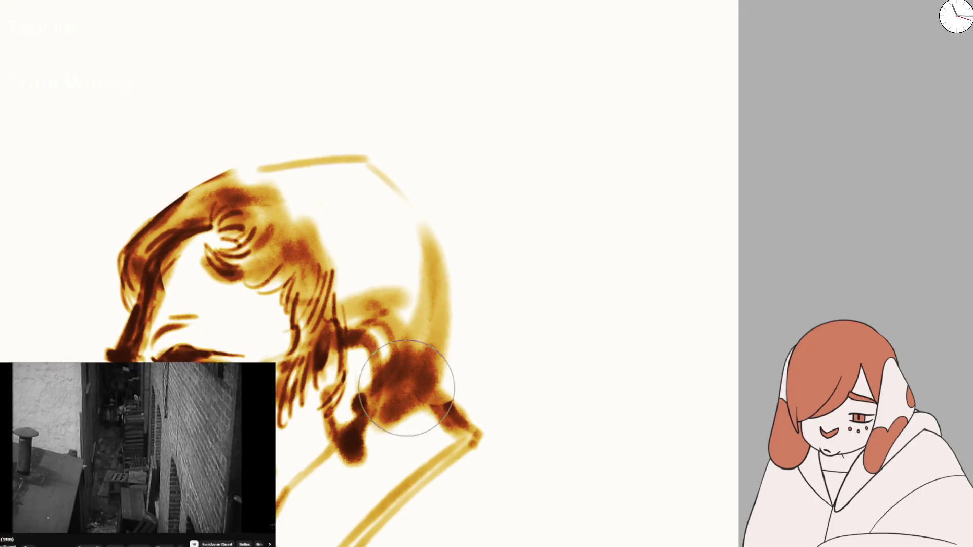
# - With a smaller brush, darken around the ear and neck, then erase and rework a light channel
pyautogui.press('[')
pyautogui.press('[')
pyautogui.press('[')
pyautogui.moveTo(350, 426)
pyautogui.mouseDown()
pyautogui.moveTo(388, 459)
pyautogui.moveTo(355, 370)
pyautogui.moveTo(329, 457)
pyautogui.mouseUp()
pyautogui.press('e')
pyautogui.moveTo(355, 375); pyautogui.dragTo(346, 451)
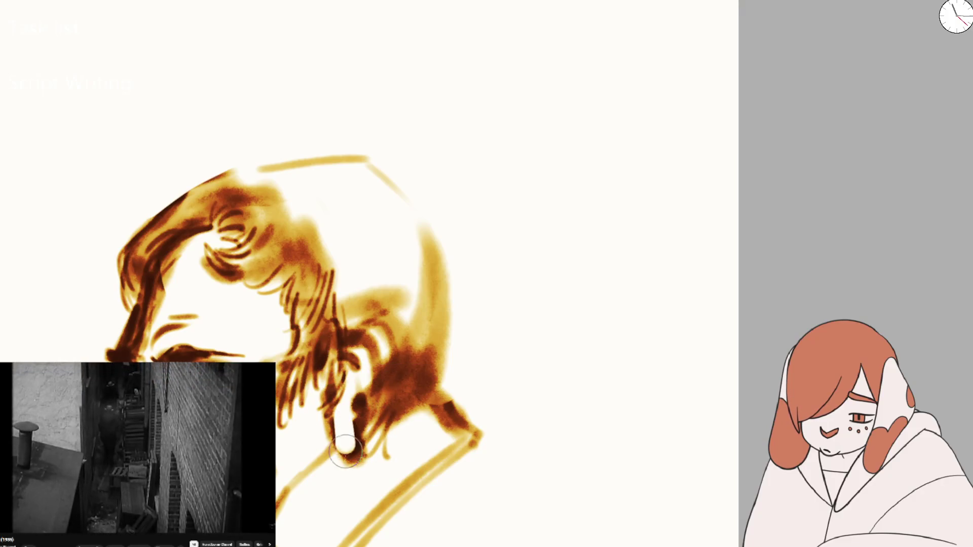
pyautogui.moveTo(355, 375); pyautogui.dragTo(347, 446)
pyautogui.moveTo(362, 390); pyautogui.dragTo(352, 456)
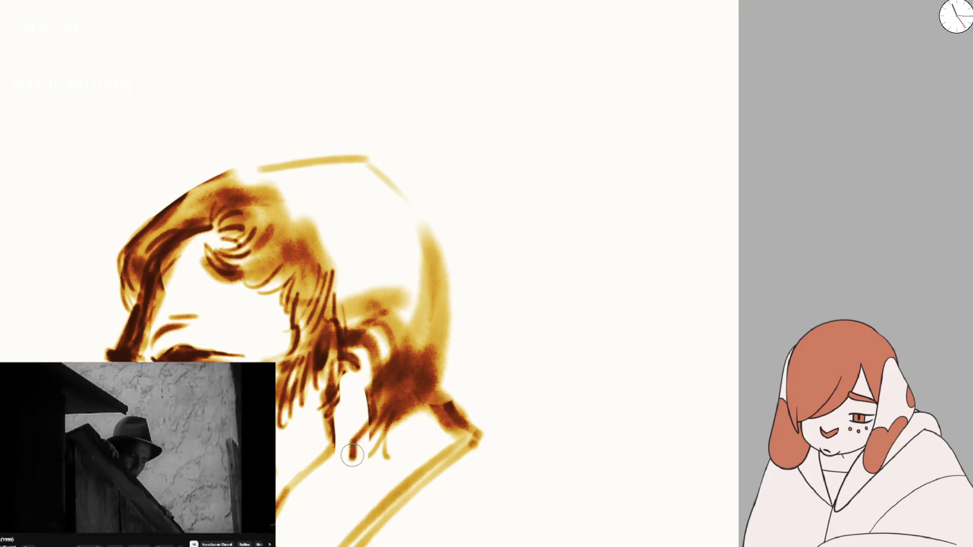
# - Paint dark strokes along the hair and neck line and make the brow stroke bolder
pyautogui.moveTo(354, 363)
pyautogui.mouseDown()
pyautogui.moveTo(306, 501)
pyautogui.moveTo(315, 505)
pyautogui.mouseUp()
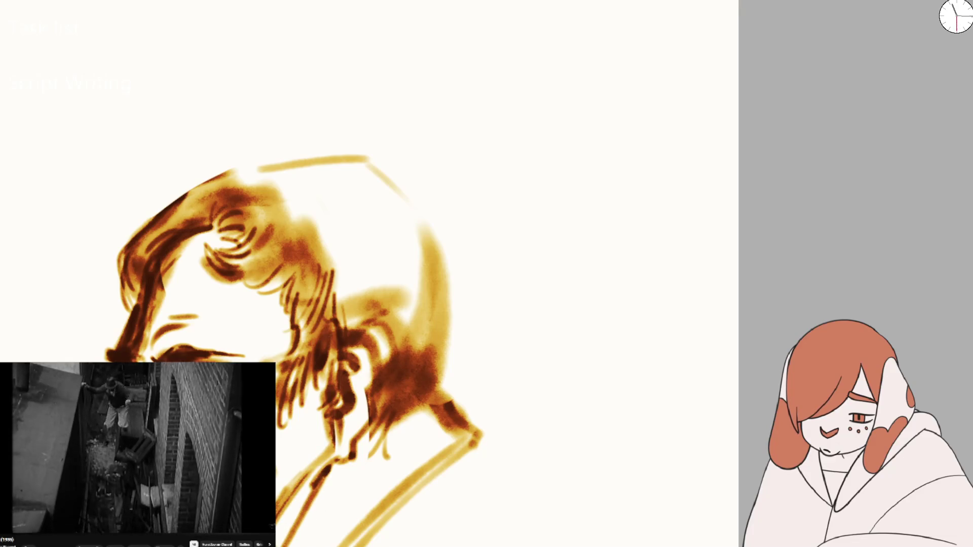
pyautogui.moveTo(324, 461)
pyautogui.mouseDown()
pyautogui.moveTo(284, 545)
pyautogui.moveTo(373, 436)
pyautogui.moveTo(283, 542)
pyautogui.mouseUp()
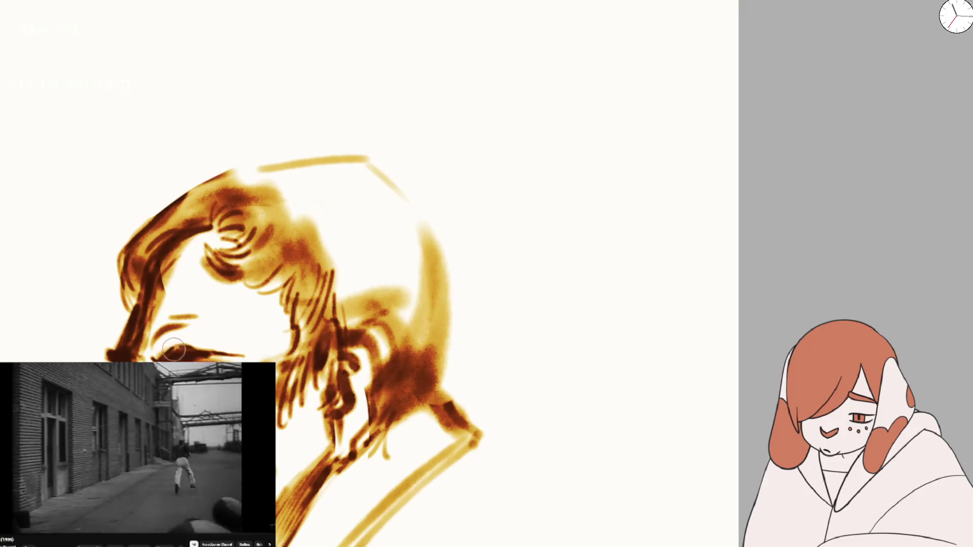
pyautogui.moveTo(169, 344); pyautogui.dragTo(239, 355)
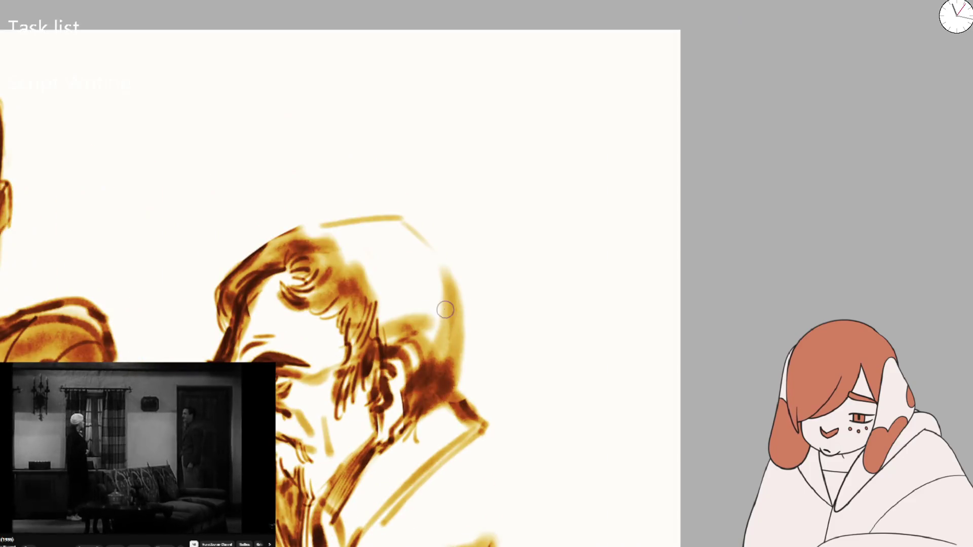
# - Extend the back-of-head line downward and redraw the dark hatching along the neck
pyautogui.moveTo(449, 289); pyautogui.dragTo(442, 390)
pyautogui.hotkey('ctrl', 'z')
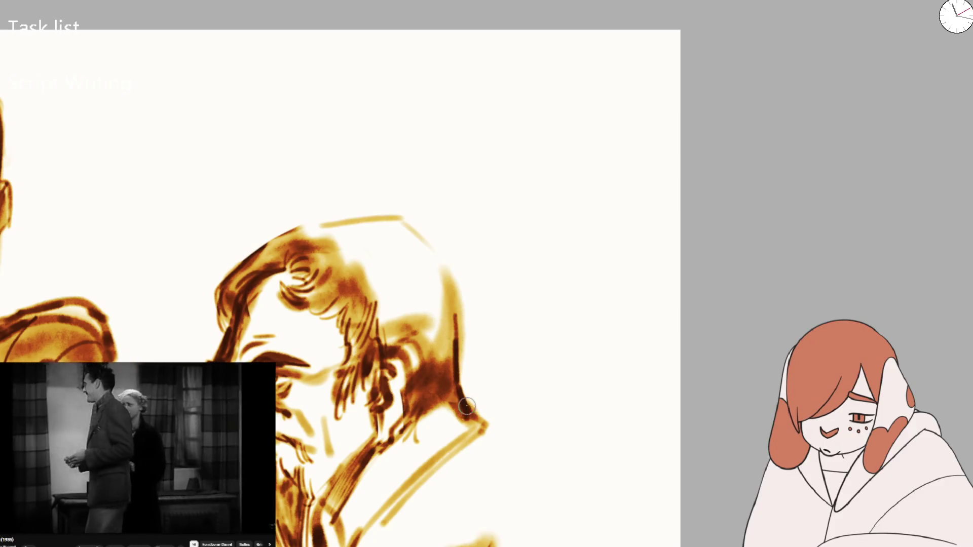
pyautogui.moveTo(456, 385)
pyautogui.mouseDown()
pyautogui.moveTo(471, 415)
pyautogui.moveTo(435, 413)
pyautogui.moveTo(484, 425)
pyautogui.mouseUp()
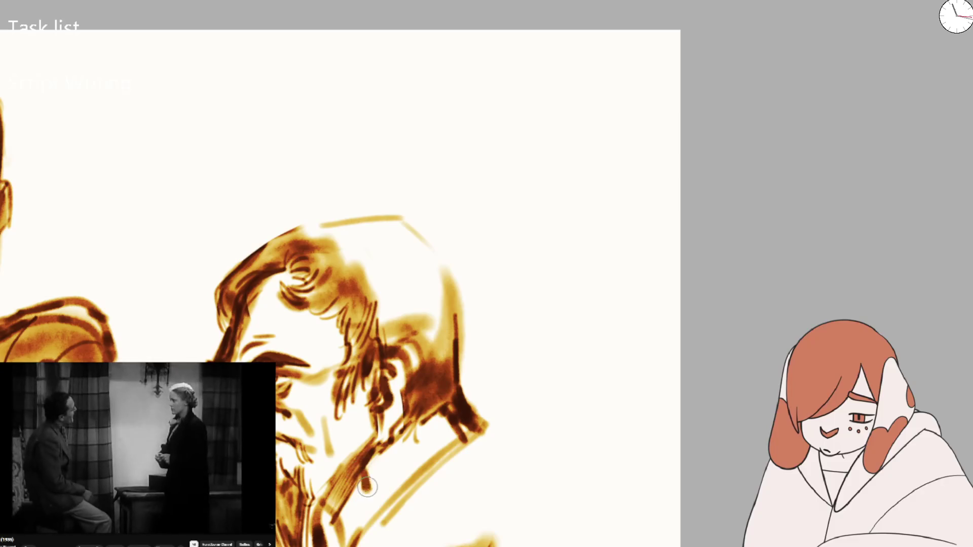
pyautogui.moveTo(370, 522)
pyautogui.mouseDown()
pyautogui.moveTo(363, 465)
pyautogui.moveTo(380, 517)
pyautogui.mouseUp()
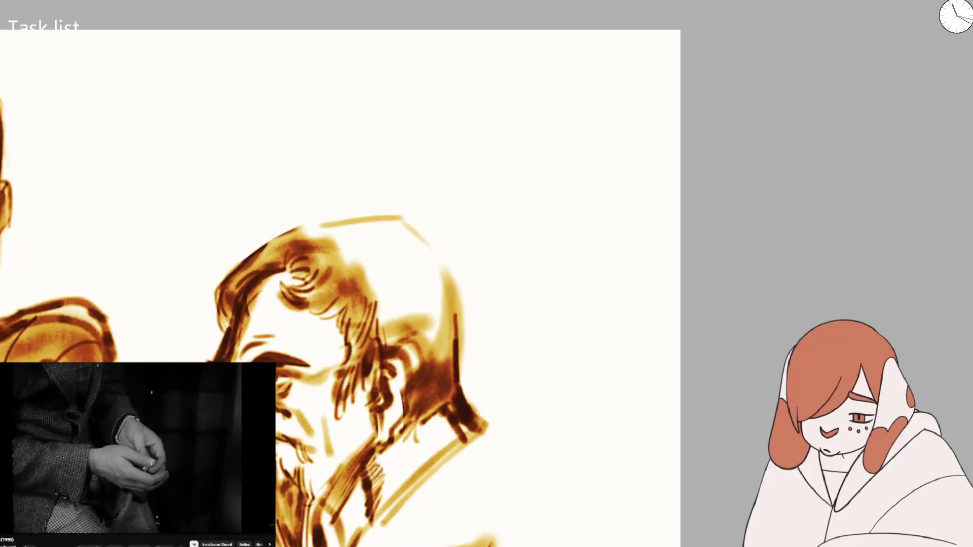
pyautogui.hotkey('ctrl', 'z')
pyautogui.hotkey('ctrl', 'z')
pyautogui.moveTo(380, 468)
pyautogui.mouseDown()
pyautogui.moveTo(360, 502)
pyautogui.moveTo(378, 511)
pyautogui.mouseUp()
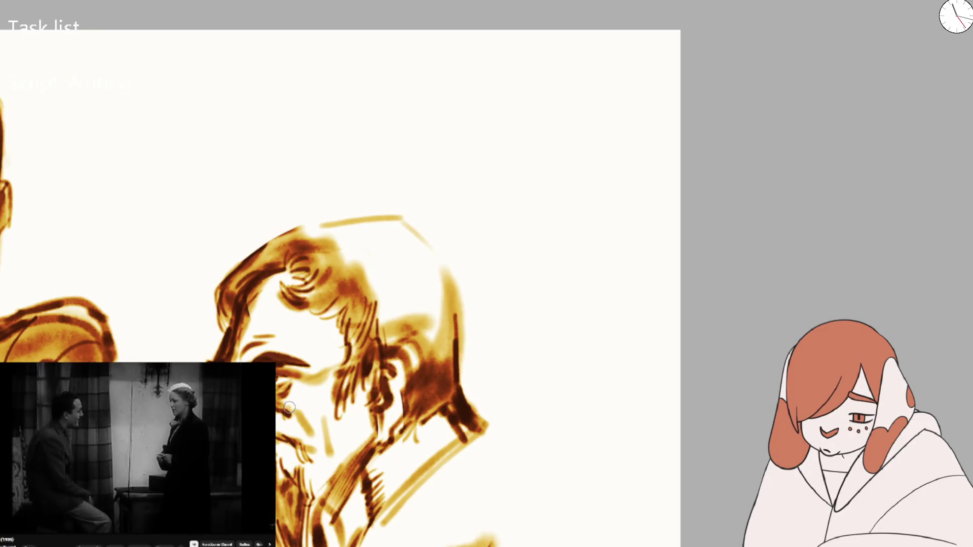
# - Add small dark marks on the face and a darker stroke in the hair
pyautogui.moveTo(289, 408); pyautogui.dragTo(308, 415)
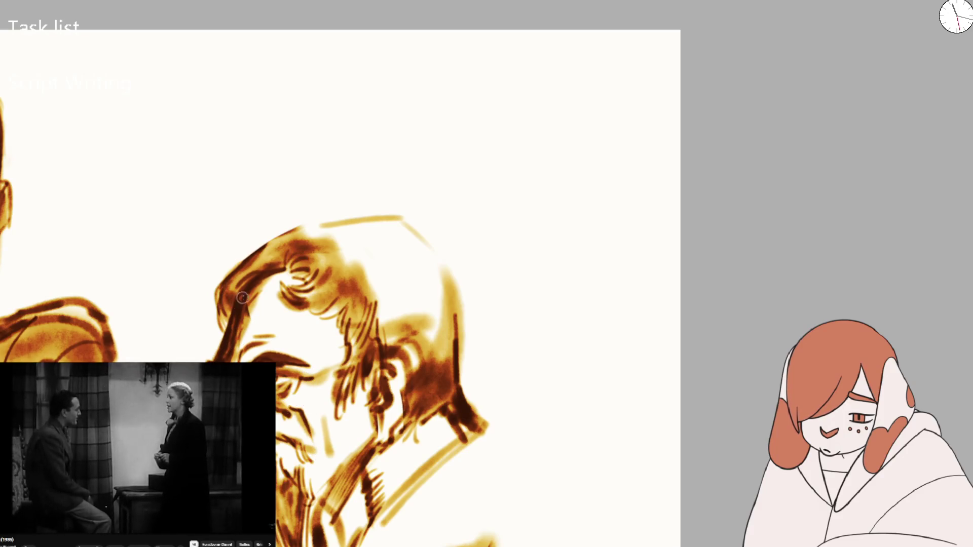
pyautogui.moveTo(243, 297); pyautogui.dragTo(274, 271)
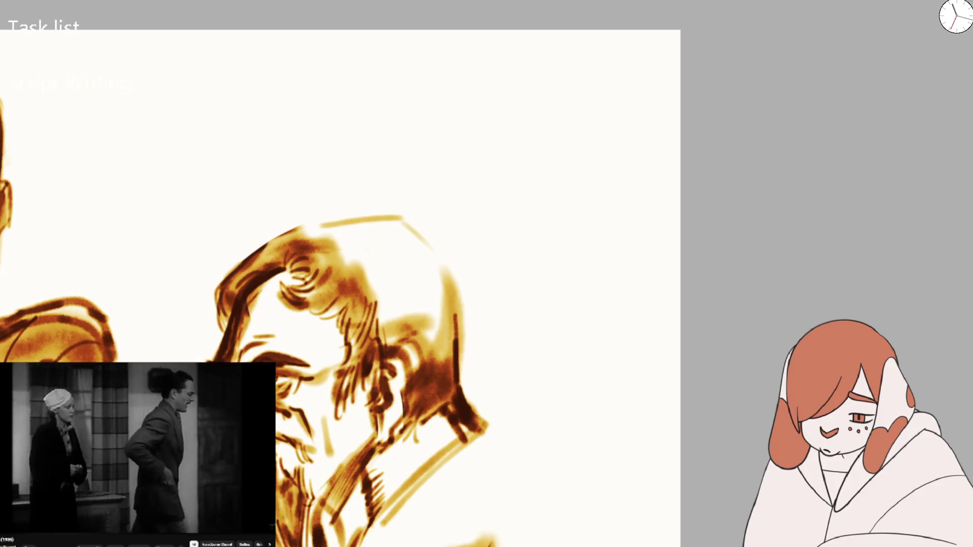
pyautogui.scroll(-5, 336, 388)
# - Zoom to the central woman's face and draw a thin arc over her head
pyautogui.scroll(3, 336, 388)
pyautogui.scroll(2, 336, 388)
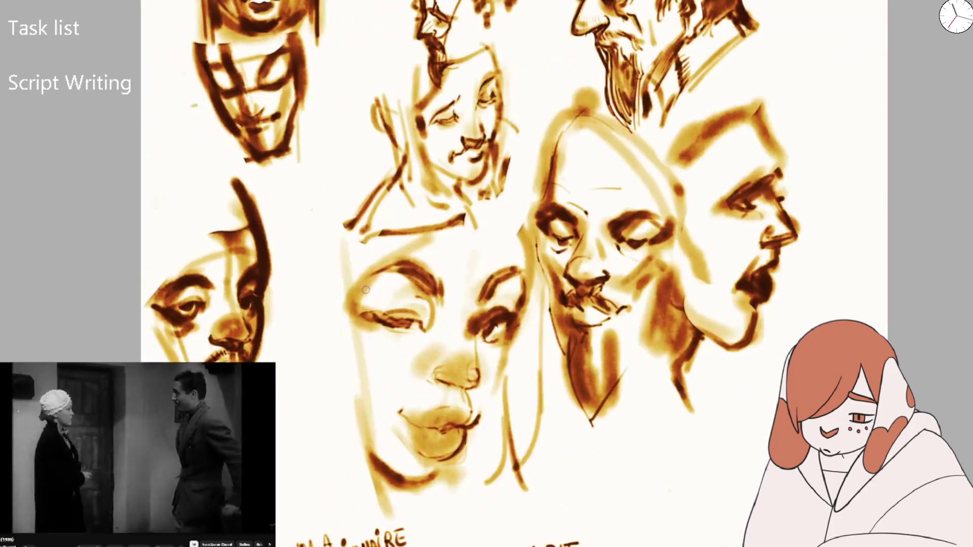
pyautogui.moveTo(367, 304); pyautogui.dragTo(516, 304)
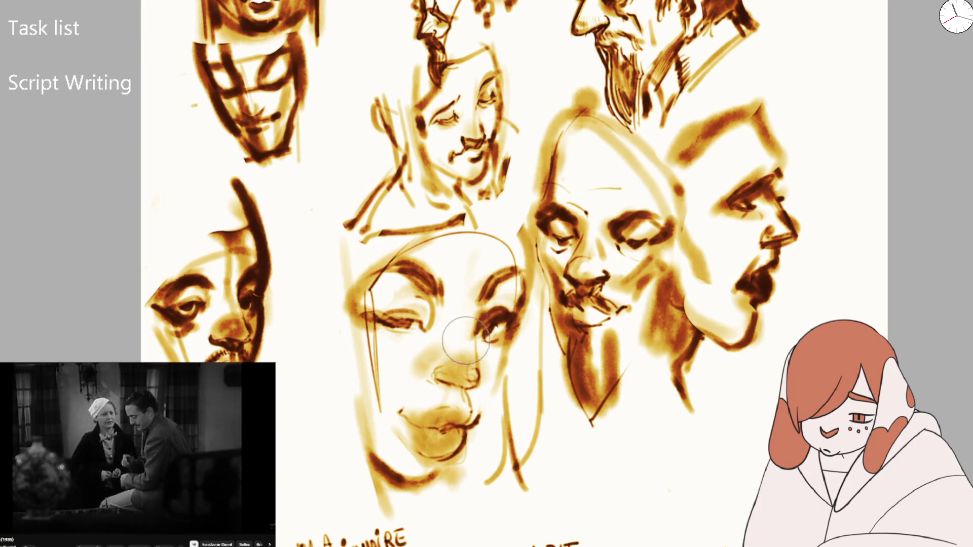
# - Make the brush much larger and paint darker strokes on her eye and cheek
pyautogui.press('Tab')
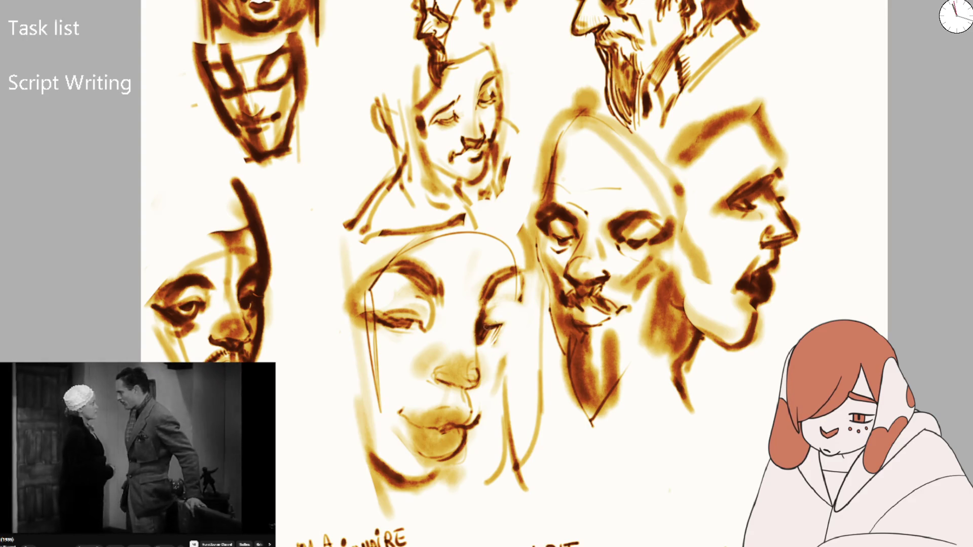
pyautogui.press(']')
pyautogui.press(']')
pyautogui.press(']')
pyautogui.moveTo(517, 276)
pyautogui.mouseDown()
pyautogui.moveTo(489, 330)
pyautogui.moveTo(463, 431)
pyautogui.moveTo(507, 353)
pyautogui.moveTo(497, 325)
pyautogui.mouseUp()
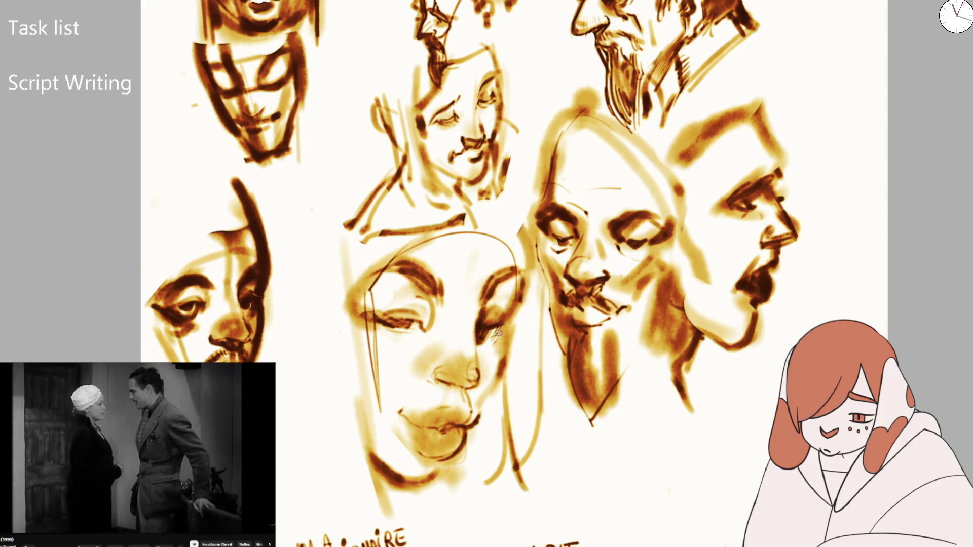
pyautogui.scroll(-2, 495, 335)
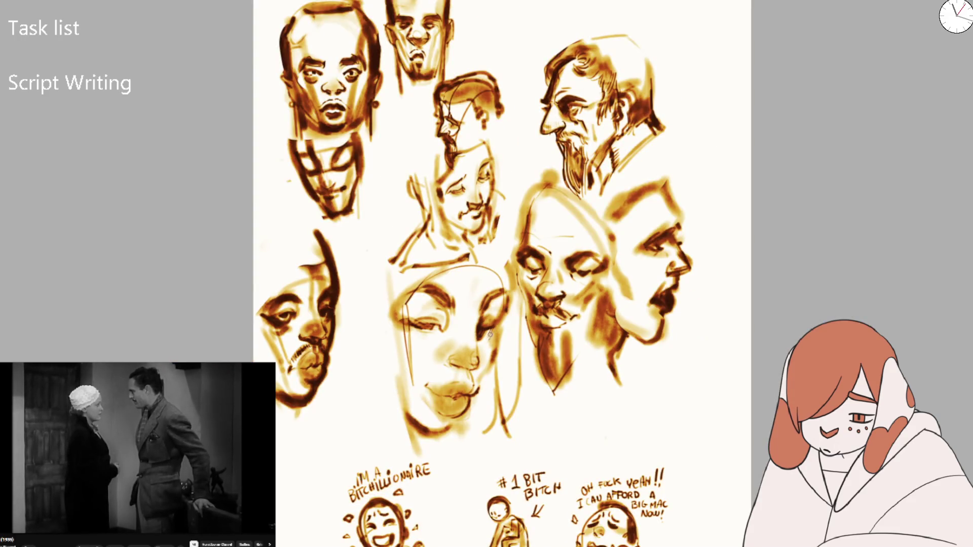
# - With the view mirrored and then rotated, add short dark strokes to define the woman's eye
pyautogui.scroll(3, 489, 327)
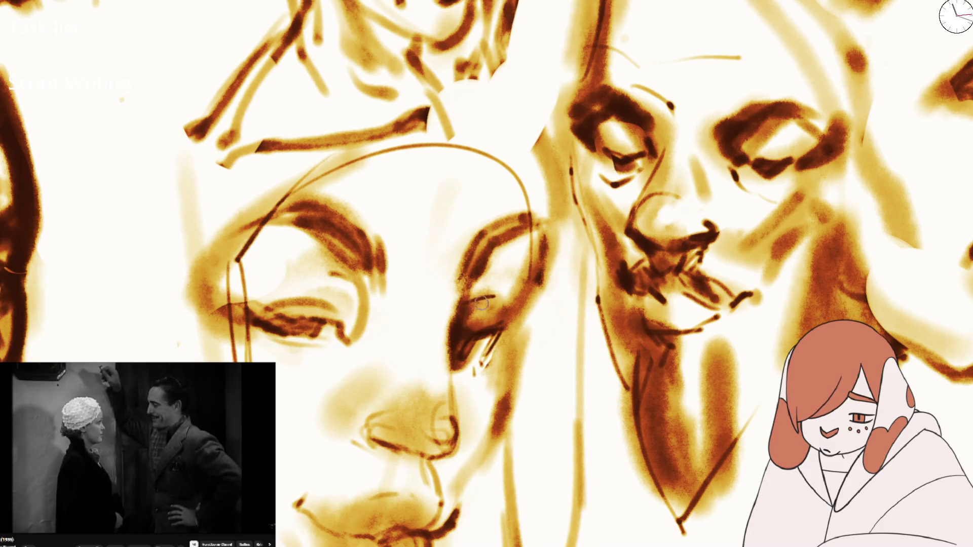
pyautogui.press('m')
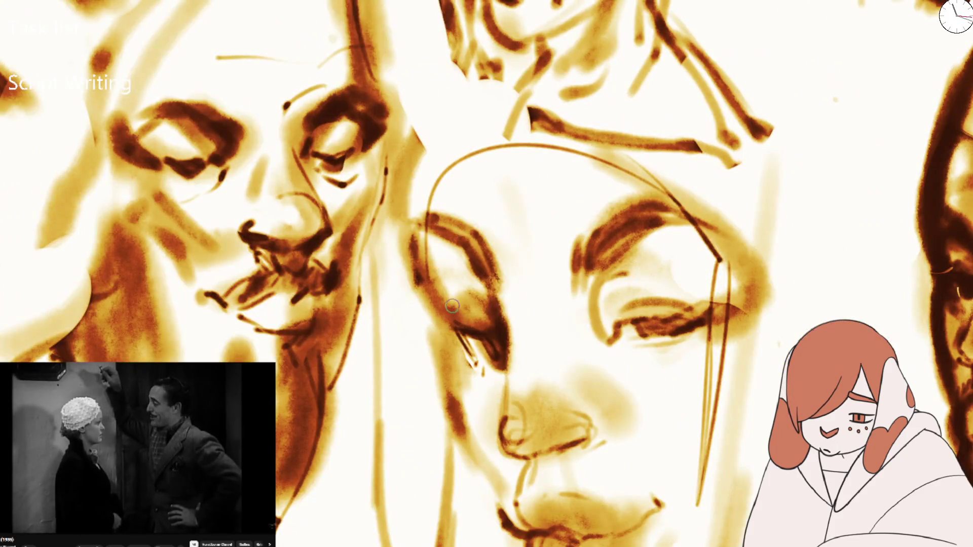
pyautogui.moveTo(452, 306); pyautogui.dragTo(458, 341)
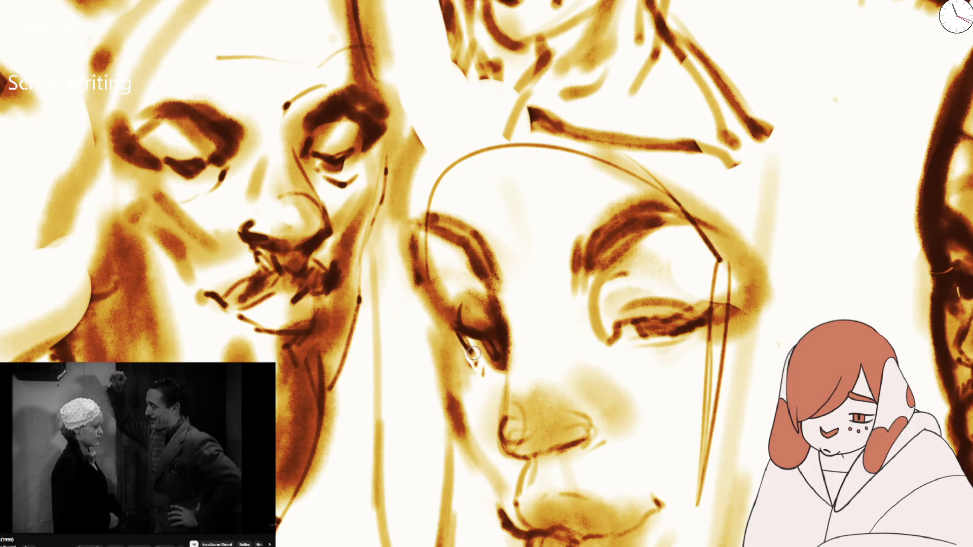
pyautogui.moveTo(554, 260); pyautogui.dragTo(476, 309)
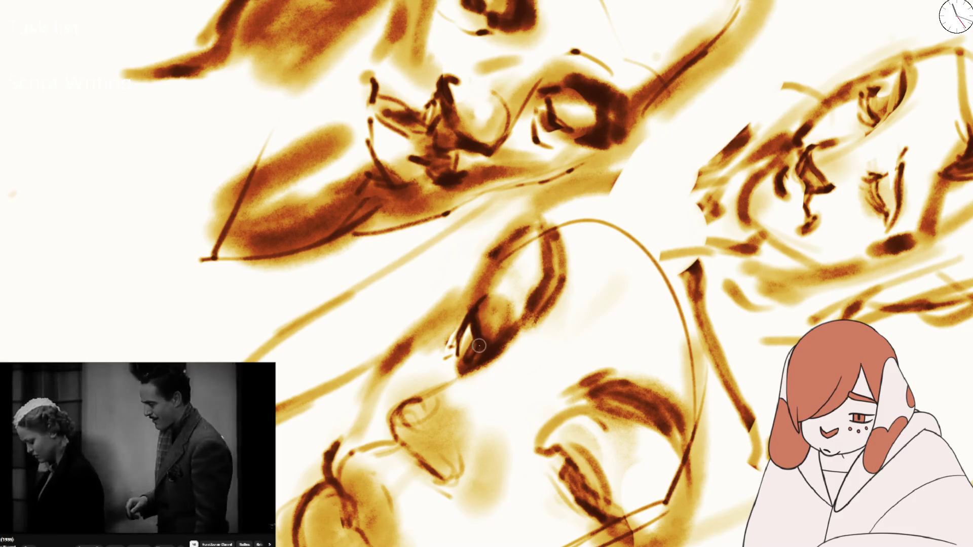
pyautogui.moveTo(476, 307); pyautogui.dragTo(507, 284)
# - Reset the view rotation and flip, then zoom out to show the full sheet
pyautogui.press('5')
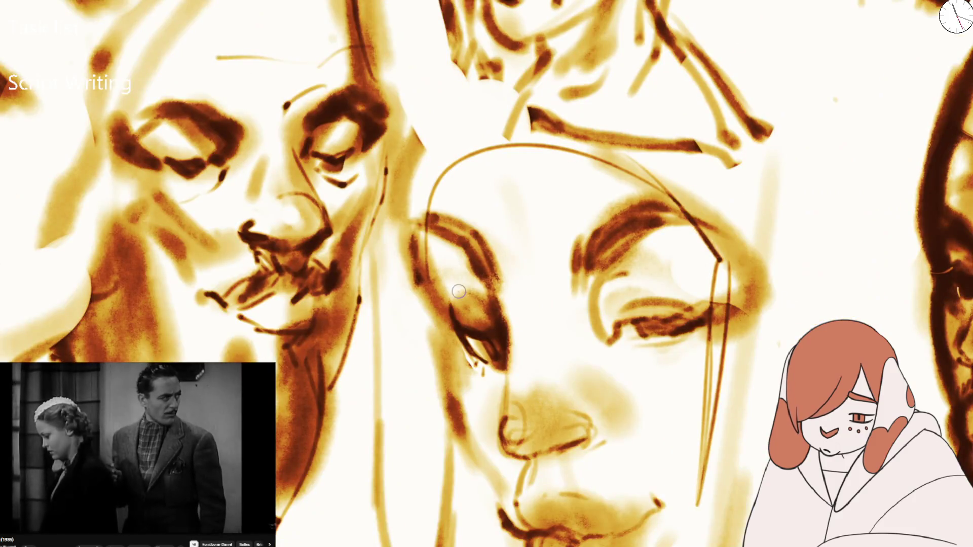
pyautogui.press('m')
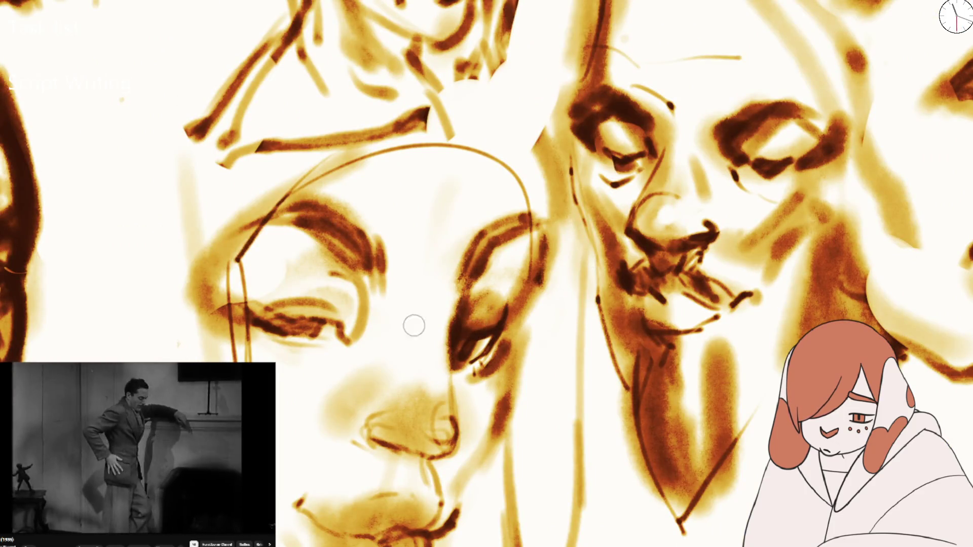
pyautogui.press('2')
pyautogui.press('-')
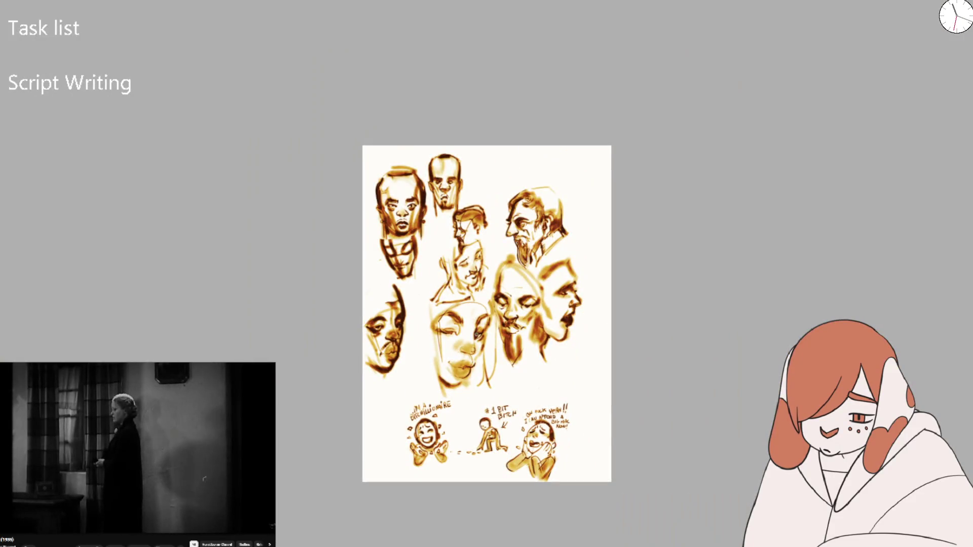
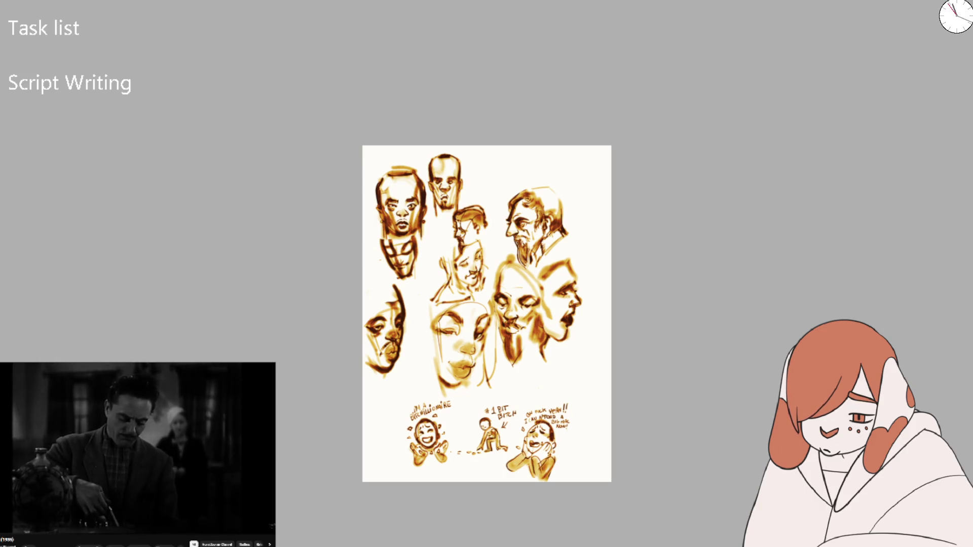
# - Zoom in close and pan to the blank area below the faces, testing and undoing a brush stroke
pyautogui.press('Right')
pyautogui.scroll(5, 413, 319)
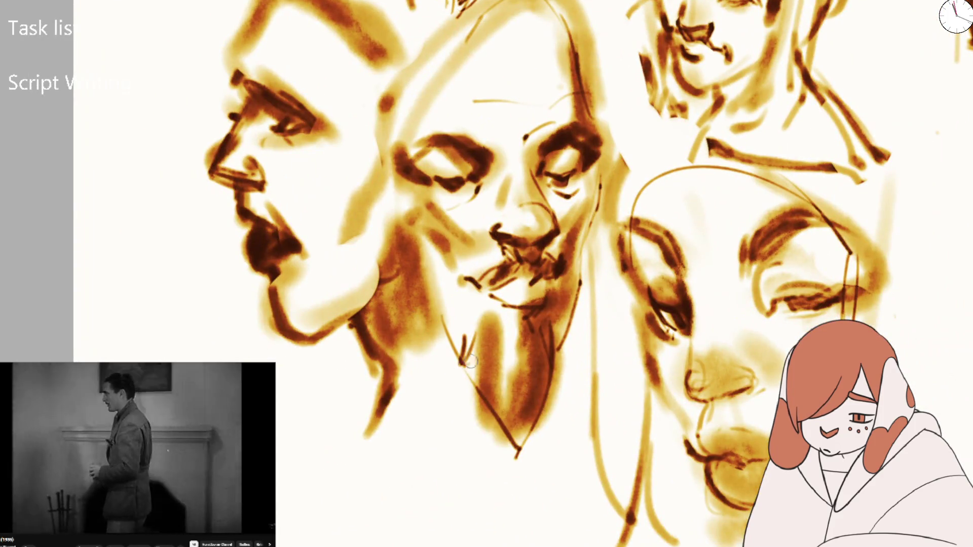
pyautogui.moveTo(408, 437); pyautogui.dragTo(486, 342)
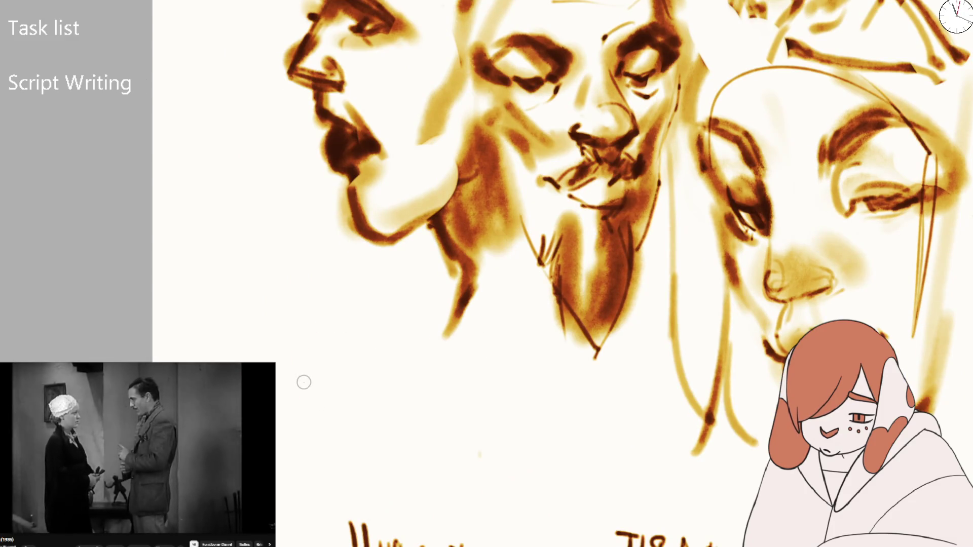
pyautogui.moveTo(306, 392); pyautogui.dragTo(313, 411)
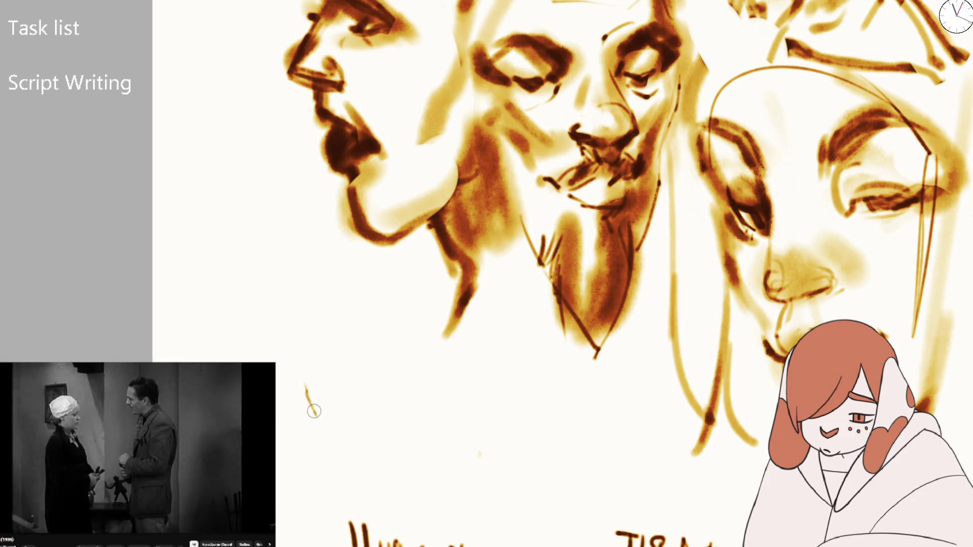
pyautogui.hotkey('ctrl', 'z')
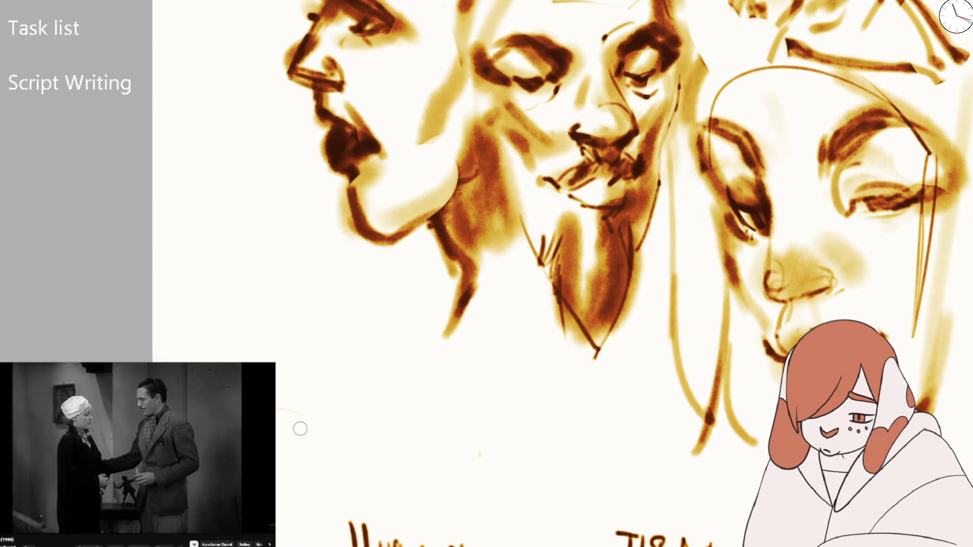
# - Sketch the first figure strokes: a redrawn curved shoulder line and a small neck shape with light shading
pyautogui.moveTo(310, 437); pyautogui.dragTo(277, 451)
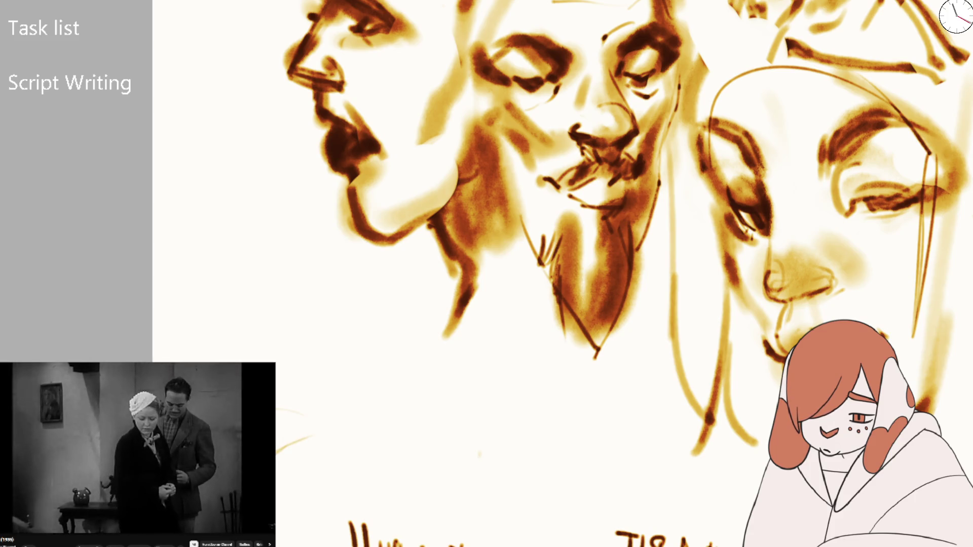
pyautogui.moveTo(392, 514); pyautogui.dragTo(398, 474)
pyautogui.moveTo(350, 445); pyautogui.dragTo(399, 476)
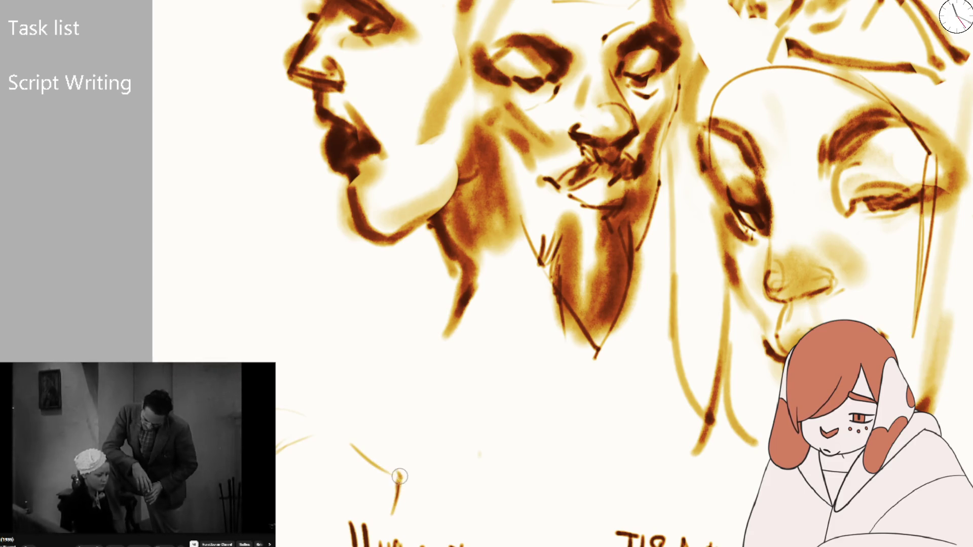
pyautogui.hotkey('ctrl', 'z')
pyautogui.moveTo(343, 433)
pyautogui.mouseDown()
pyautogui.moveTo(398, 472)
pyautogui.moveTo(429, 449)
pyautogui.mouseUp()
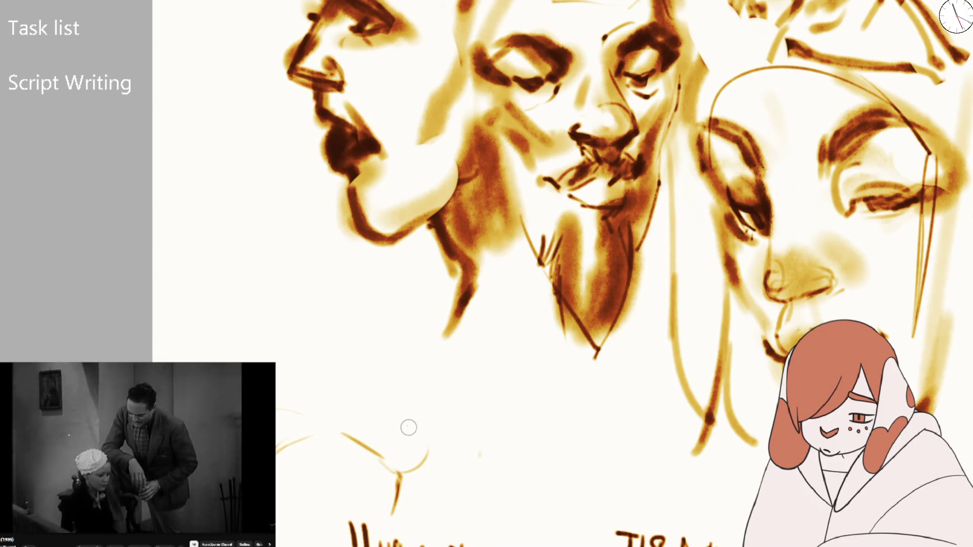
pyautogui.moveTo(361, 414)
pyautogui.mouseDown()
pyautogui.moveTo(397, 412)
pyautogui.moveTo(423, 430)
pyautogui.mouseUp()
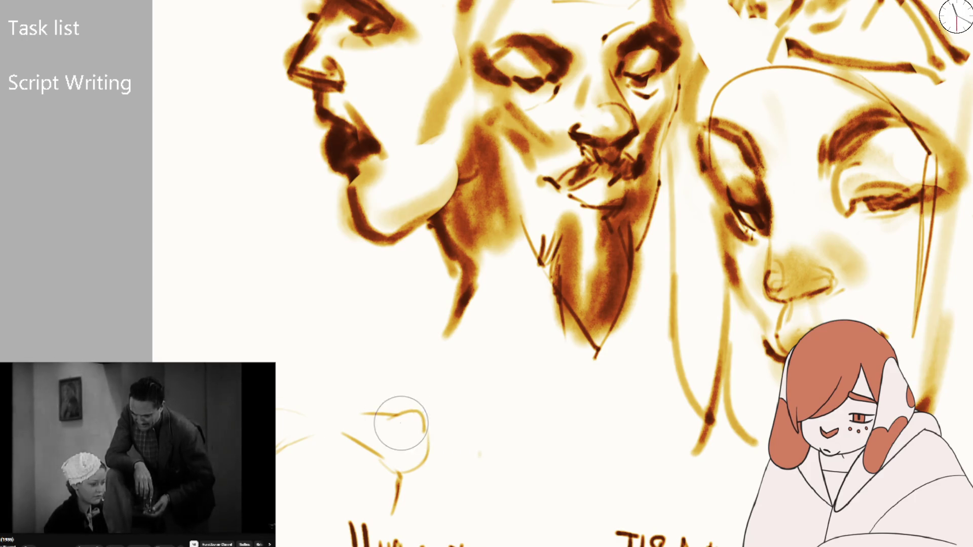
pyautogui.moveTo(400, 416); pyautogui.dragTo(420, 431)
pyautogui.hotkey('ctrl', 'z')
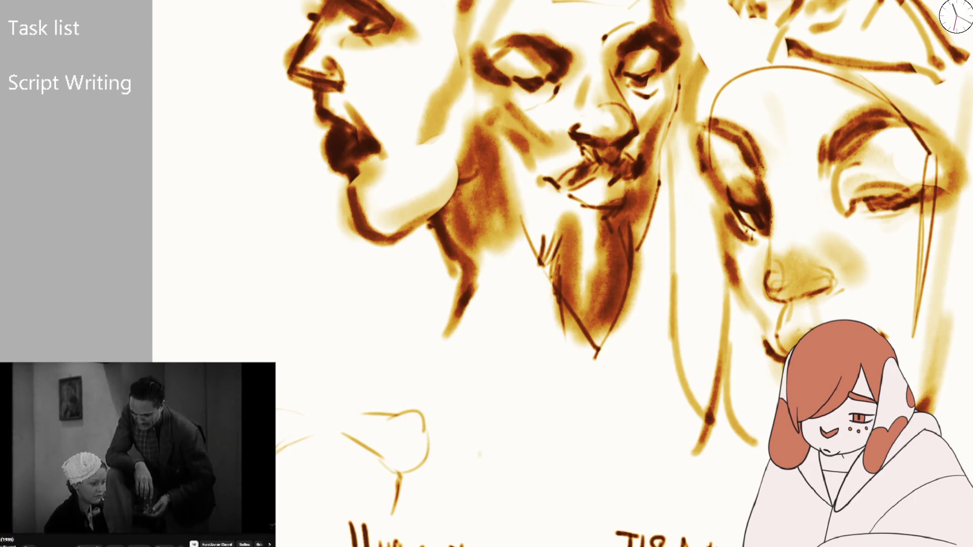
pyautogui.moveTo(403, 420); pyautogui.dragTo(416, 423)
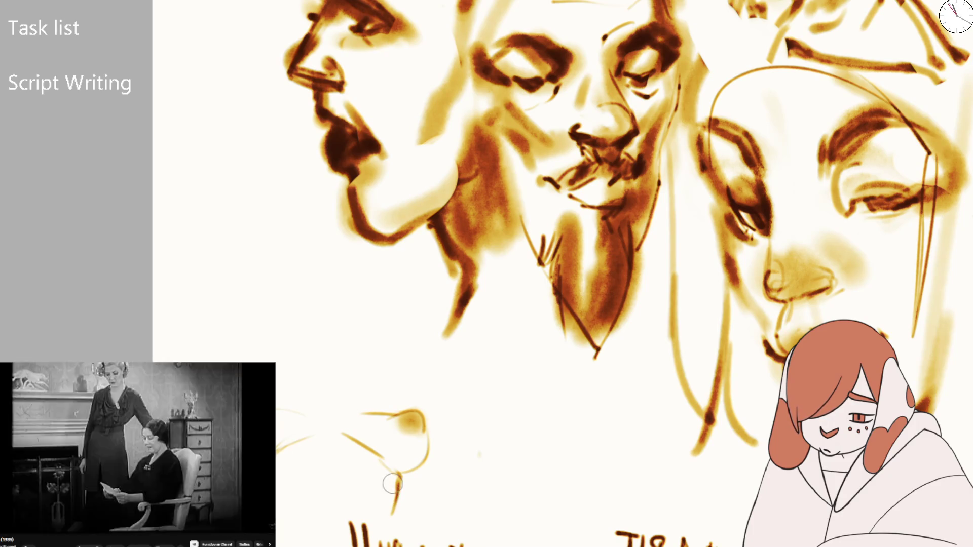
# - Redraw the left shoulder curve, a lower crossing line and the curved neck, then zoom out
pyautogui.hotkey('ctrl', 'z')
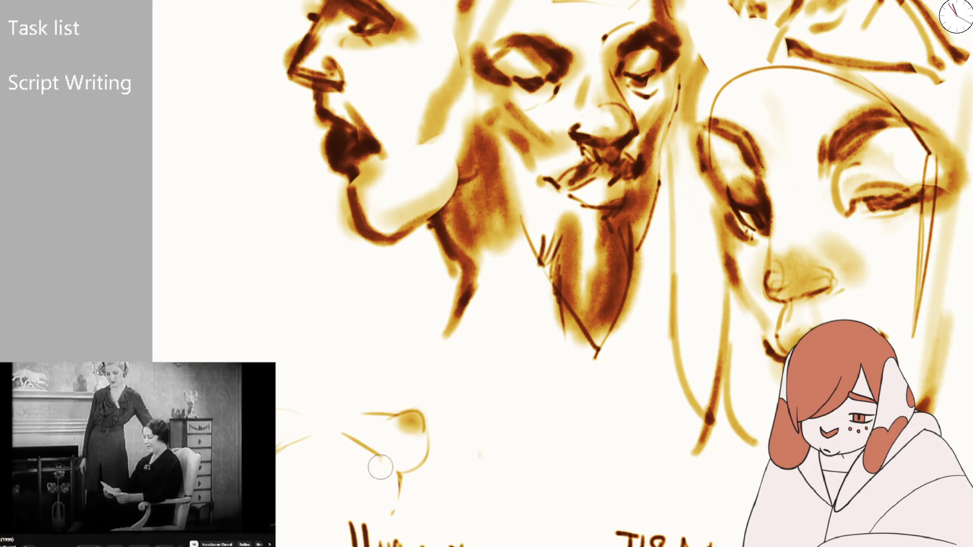
pyautogui.hotkey('ctrl', 'z')
pyautogui.moveTo(342, 434); pyautogui.dragTo(394, 526)
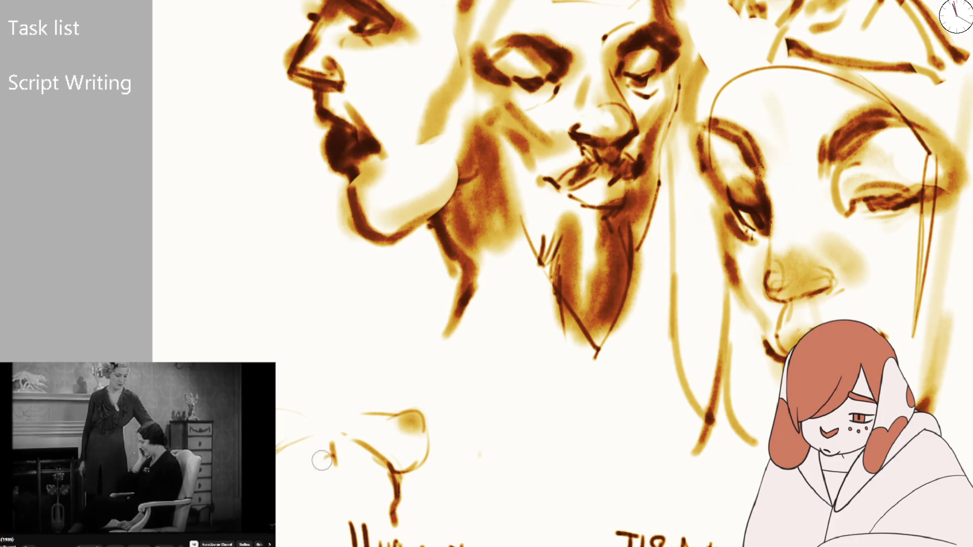
pyautogui.moveTo(330, 466); pyautogui.dragTo(390, 507)
pyautogui.moveTo(326, 416); pyautogui.dragTo(282, 404)
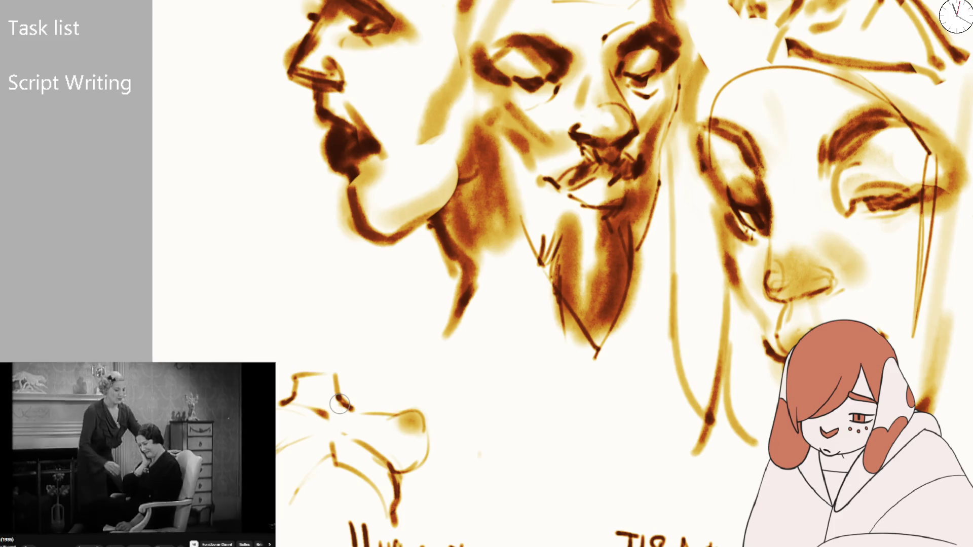
pyautogui.moveTo(273, 327); pyautogui.dragTo(359, 337)
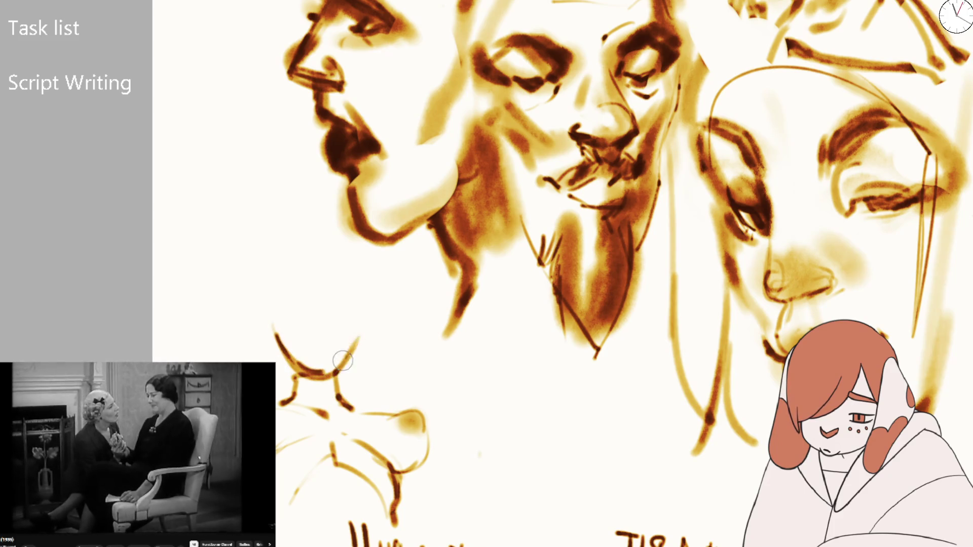
pyautogui.hotkey('ctrl', '-')
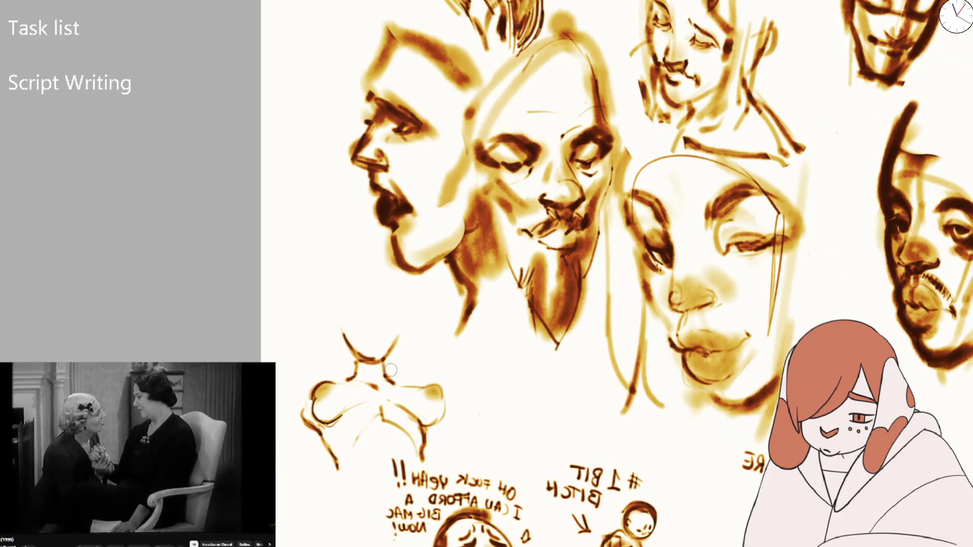
pyautogui.press(']')
pyautogui.press(']')
pyautogui.press(']')
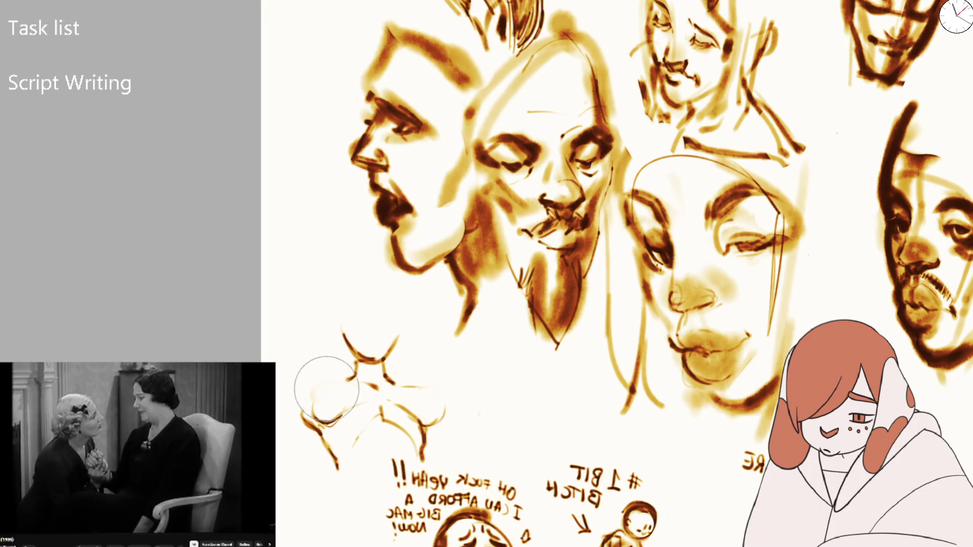
# - Retrace the left and right shoulder outlines cleanly and erase the inner strokes between them
pyautogui.scroll(2, 326, 389)
pyautogui.press('[')
pyautogui.press('[')
pyautogui.press('[')
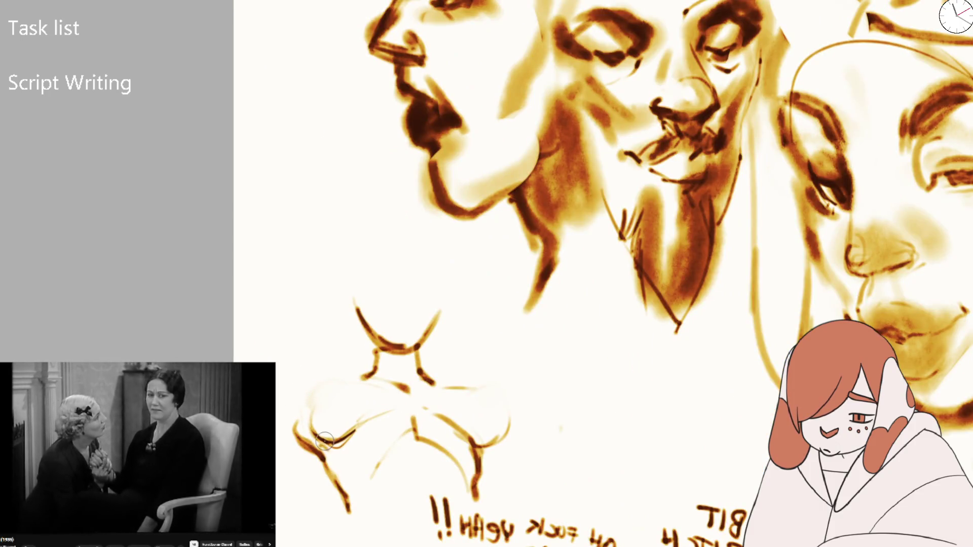
pyautogui.moveTo(325, 440)
pyautogui.mouseDown()
pyautogui.moveTo(350, 376)
pyautogui.moveTo(306, 441)
pyautogui.moveTo(356, 386)
pyautogui.mouseUp()
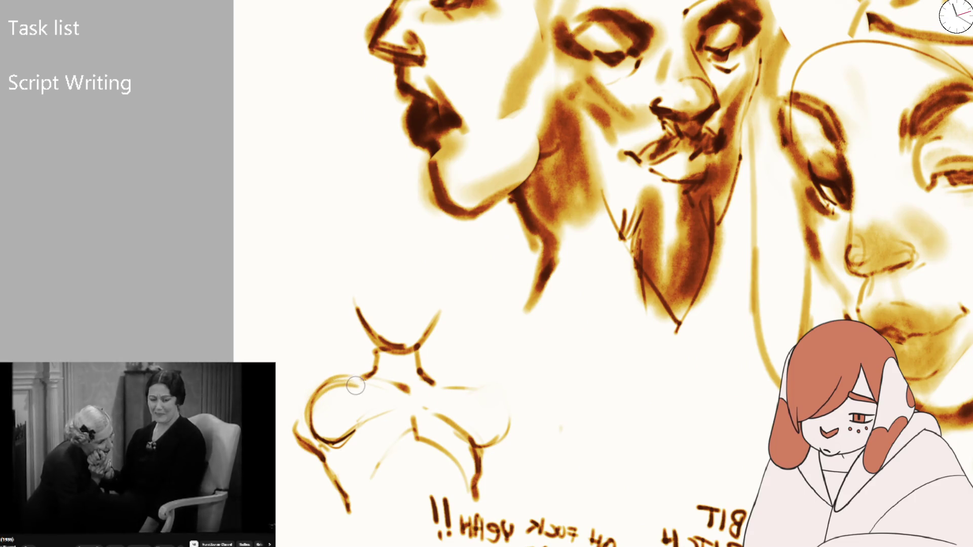
pyautogui.moveTo(486, 389); pyautogui.dragTo(496, 440)
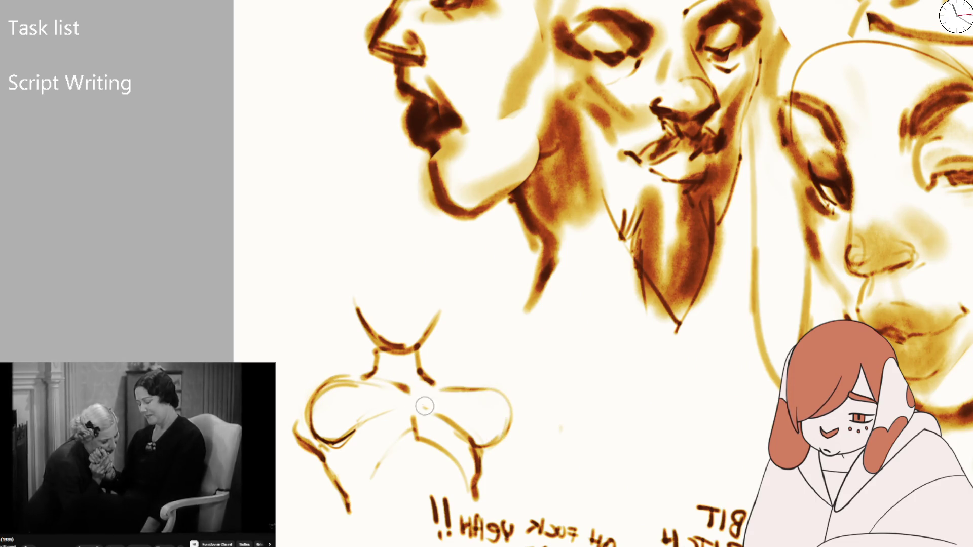
pyautogui.moveTo(411, 422); pyautogui.dragTo(431, 452)
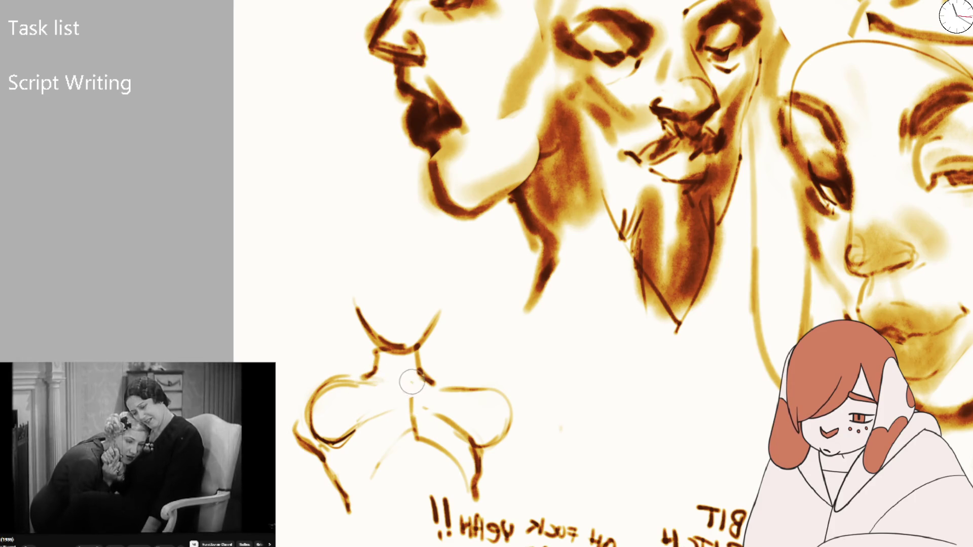
pyautogui.moveTo(373, 460); pyautogui.dragTo(419, 433)
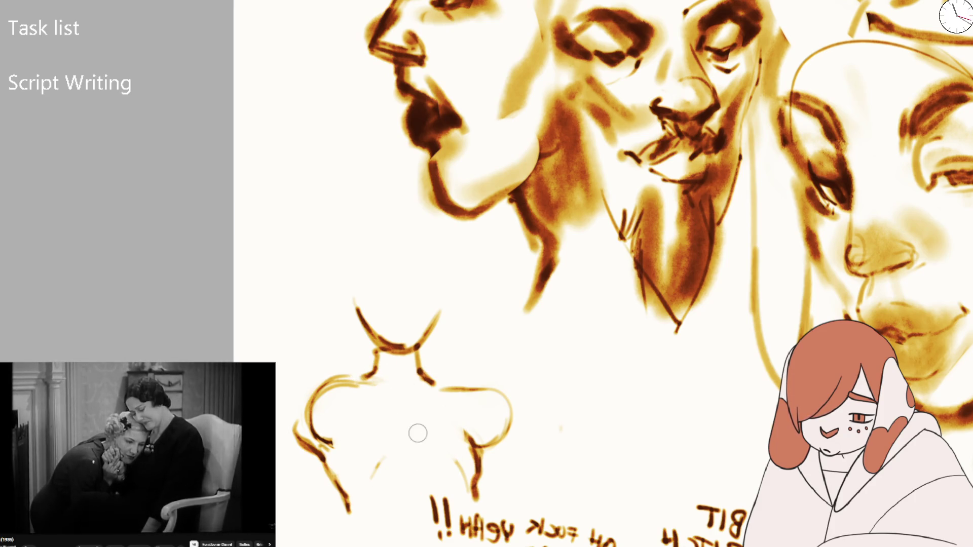
# - Add chest curves, a centre chest line and darker, extended arm lines, starting a hand by the left shoulder
pyautogui.moveTo(316, 435)
pyautogui.mouseDown()
pyautogui.moveTo(381, 426)
pyautogui.moveTo(474, 442)
pyautogui.mouseUp()
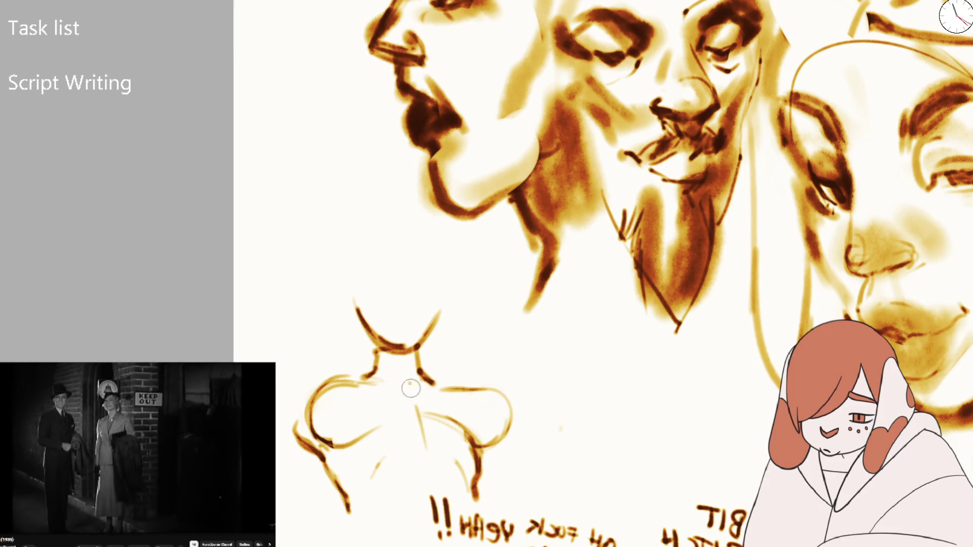
pyautogui.moveTo(411, 384); pyautogui.dragTo(428, 459)
pyautogui.moveTo(327, 458)
pyautogui.mouseDown()
pyautogui.moveTo(355, 513)
pyautogui.moveTo(371, 478)
pyautogui.moveTo(363, 485)
pyautogui.mouseUp()
pyautogui.moveTo(424, 450); pyautogui.dragTo(432, 481)
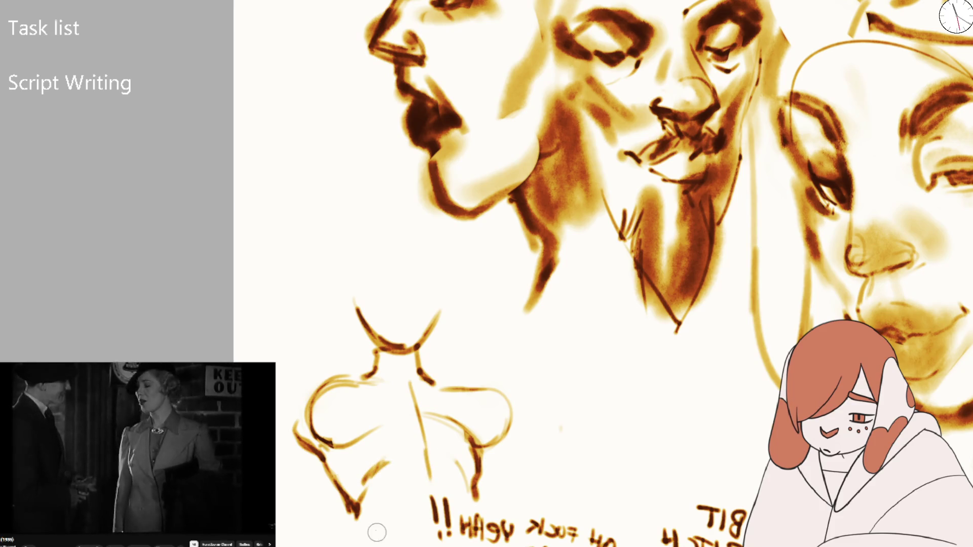
pyautogui.moveTo(358, 509); pyautogui.dragTo(350, 542)
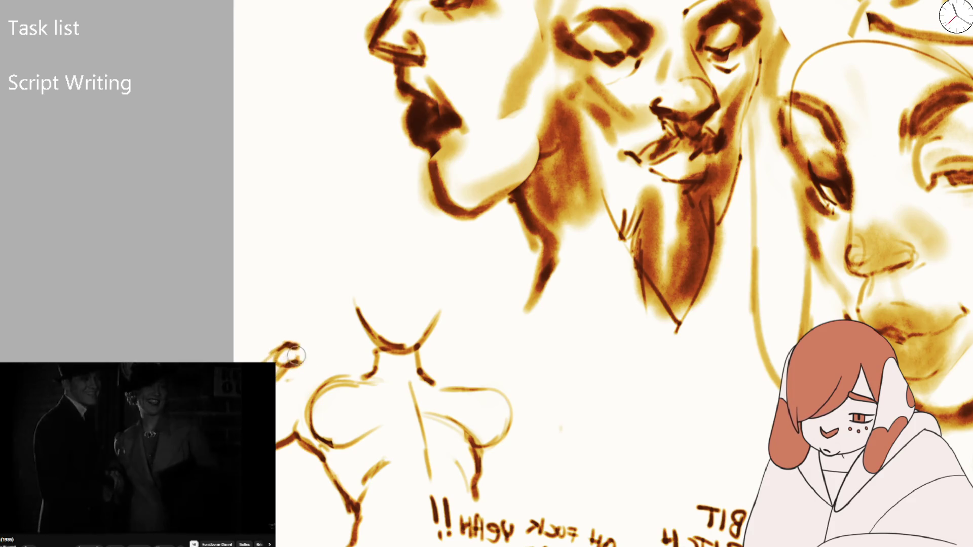
pyautogui.moveTo(327, 344)
pyautogui.mouseDown()
pyautogui.moveTo(292, 360)
pyautogui.moveTo(338, 365)
pyautogui.moveTo(324, 335)
pyautogui.moveTo(341, 349)
pyautogui.moveTo(335, 329)
pyautogui.moveTo(386, 354)
pyautogui.moveTo(366, 376)
pyautogui.moveTo(332, 372)
pyautogui.mouseUp()
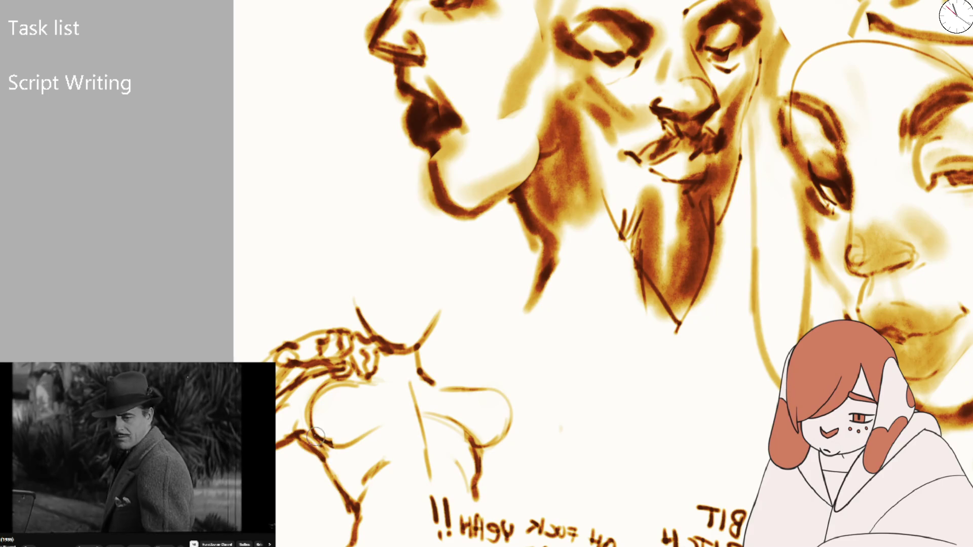
# - Erase part of the lower chest, then draw a forearm arc and a thickened C-shaped hand outline
pyautogui.moveTo(314, 435); pyautogui.dragTo(496, 423)
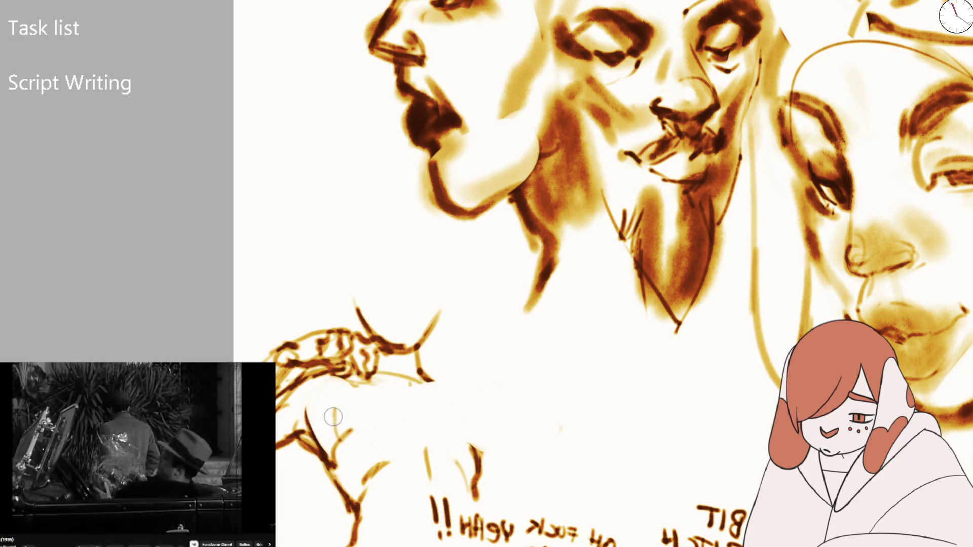
pyautogui.moveTo(334, 417); pyautogui.dragTo(455, 398)
pyautogui.moveTo(363, 436); pyautogui.dragTo(329, 446)
pyautogui.moveTo(345, 405)
pyautogui.mouseDown()
pyautogui.moveTo(378, 464)
pyautogui.moveTo(385, 448)
pyautogui.mouseUp()
pyautogui.moveTo(329, 431); pyautogui.dragTo(364, 403)
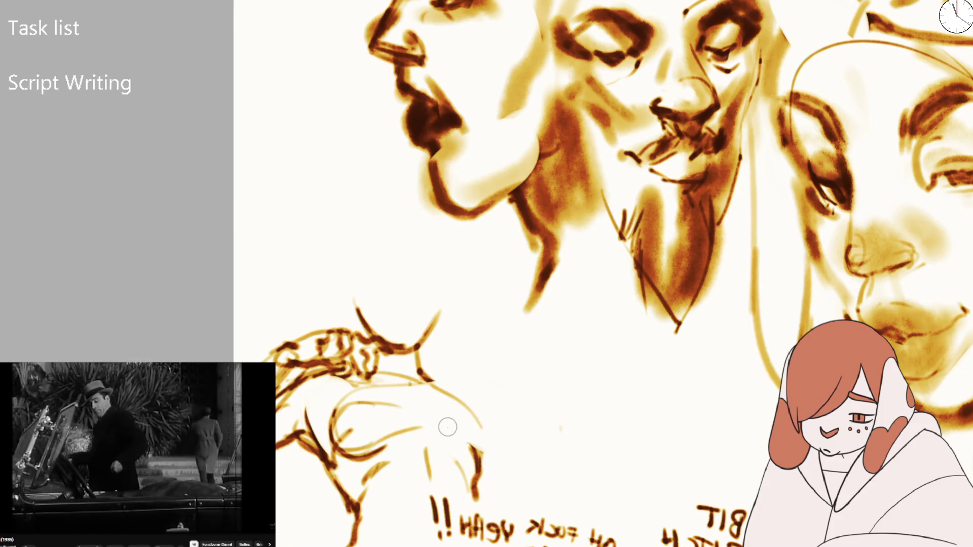
pyautogui.moveTo(491, 410)
pyautogui.mouseDown()
pyautogui.moveTo(513, 436)
pyautogui.moveTo(482, 459)
pyautogui.moveTo(476, 494)
pyautogui.moveTo(522, 436)
pyautogui.mouseUp()
pyautogui.moveTo(421, 377); pyautogui.dragTo(484, 406)
pyautogui.moveTo(502, 444)
pyautogui.mouseDown()
pyautogui.moveTo(511, 428)
pyautogui.moveTo(536, 477)
pyautogui.moveTo(519, 504)
pyautogui.mouseUp()
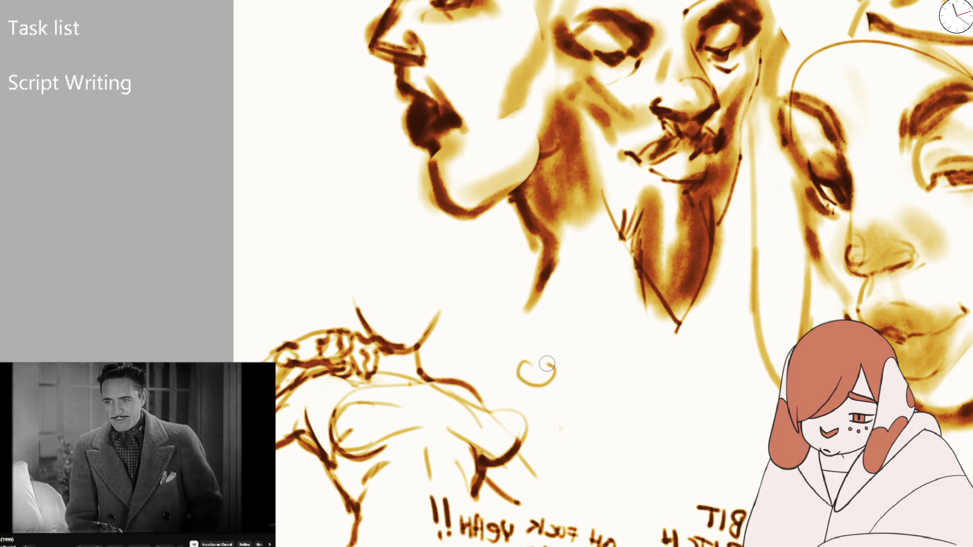
# - Add a curl above the hand and darken its top edge, left edge and finger
pyautogui.moveTo(526, 356)
pyautogui.mouseDown()
pyautogui.moveTo(561, 391)
pyautogui.moveTo(527, 373)
pyautogui.mouseUp()
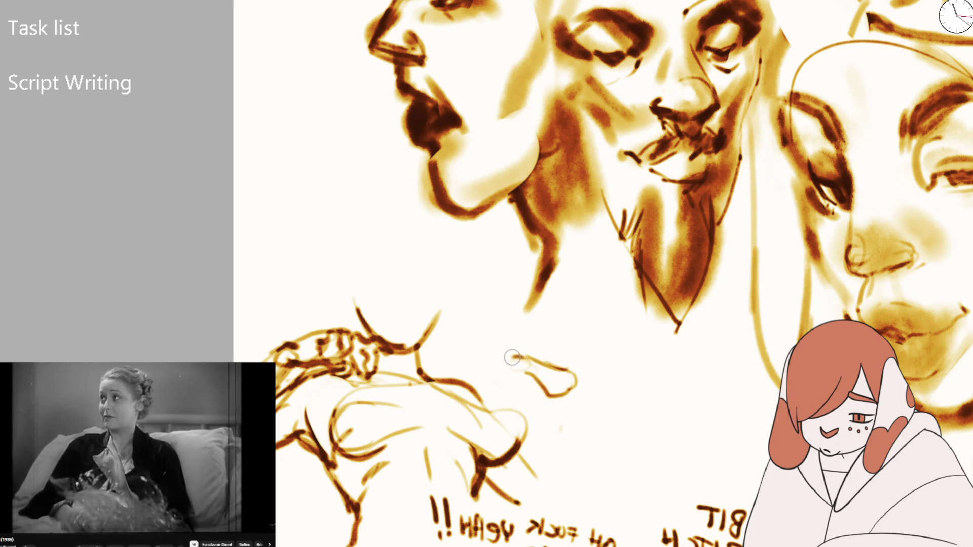
pyautogui.moveTo(520, 358); pyautogui.dragTo(508, 377)
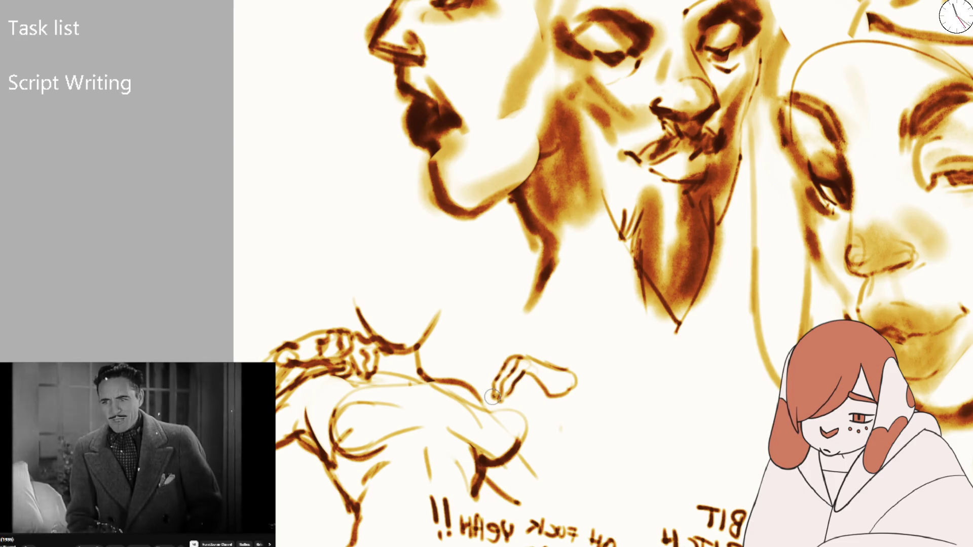
pyautogui.moveTo(520, 352); pyautogui.dragTo(485, 370)
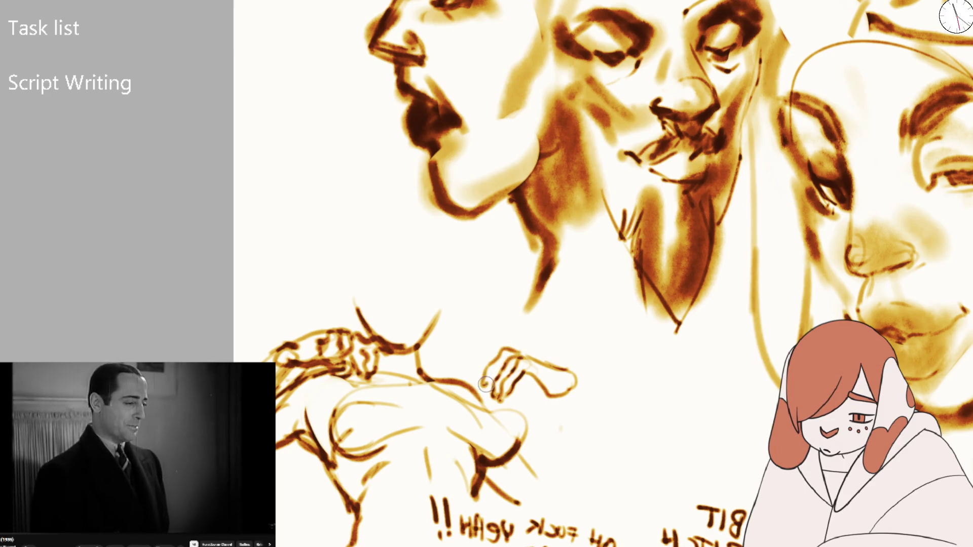
pyautogui.moveTo(499, 368)
pyautogui.mouseDown()
pyautogui.moveTo(519, 351)
pyautogui.moveTo(485, 355)
pyautogui.mouseUp()
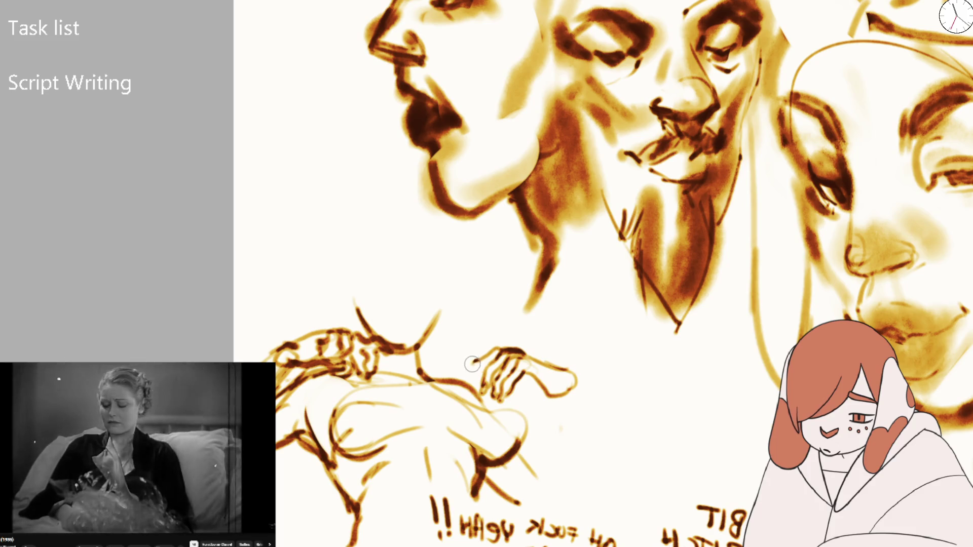
pyautogui.moveTo(491, 357); pyautogui.dragTo(525, 355)
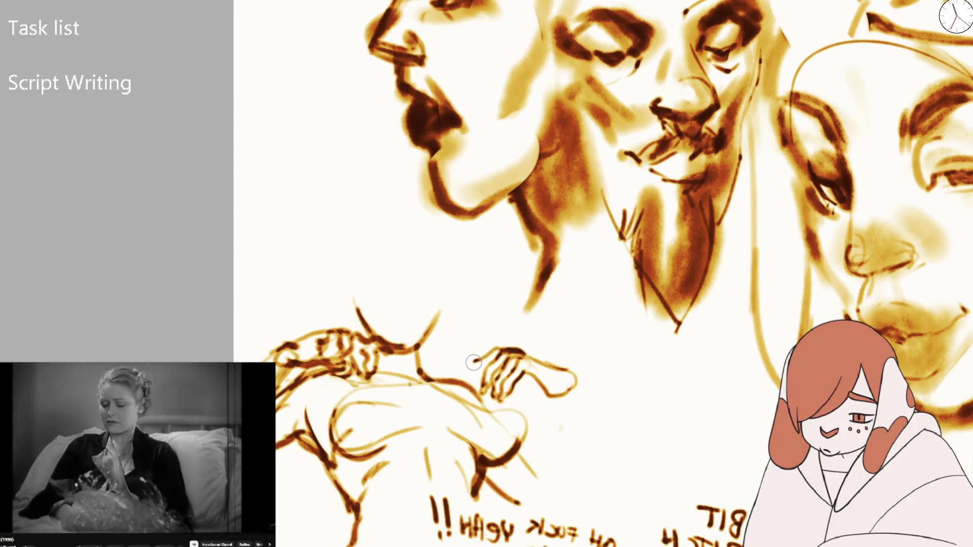
pyautogui.moveTo(476, 360)
pyautogui.mouseDown()
pyautogui.moveTo(468, 388)
pyautogui.moveTo(530, 350)
pyautogui.mouseUp()
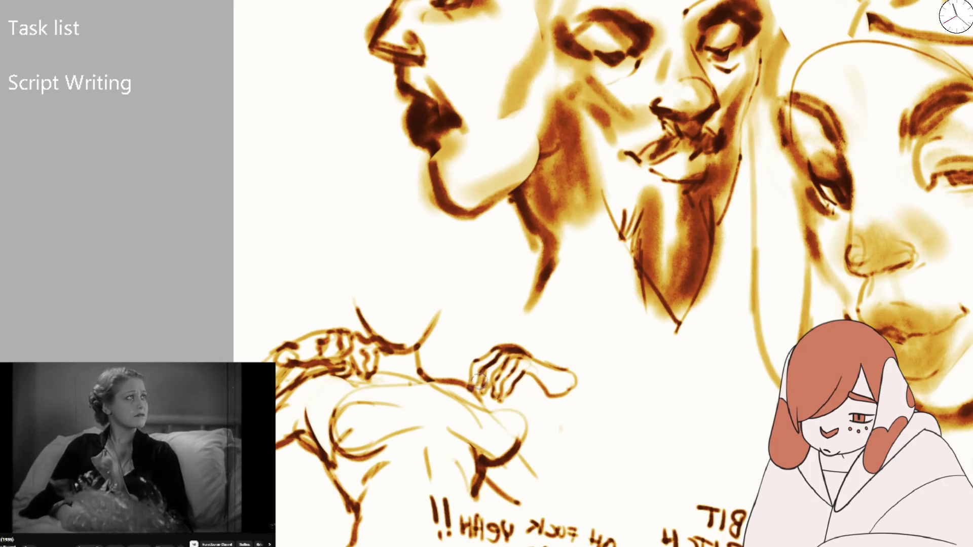
pyautogui.moveTo(509, 381)
pyautogui.mouseDown()
pyautogui.moveTo(550, 399)
pyautogui.moveTo(530, 380)
pyautogui.moveTo(552, 400)
pyautogui.mouseUp()
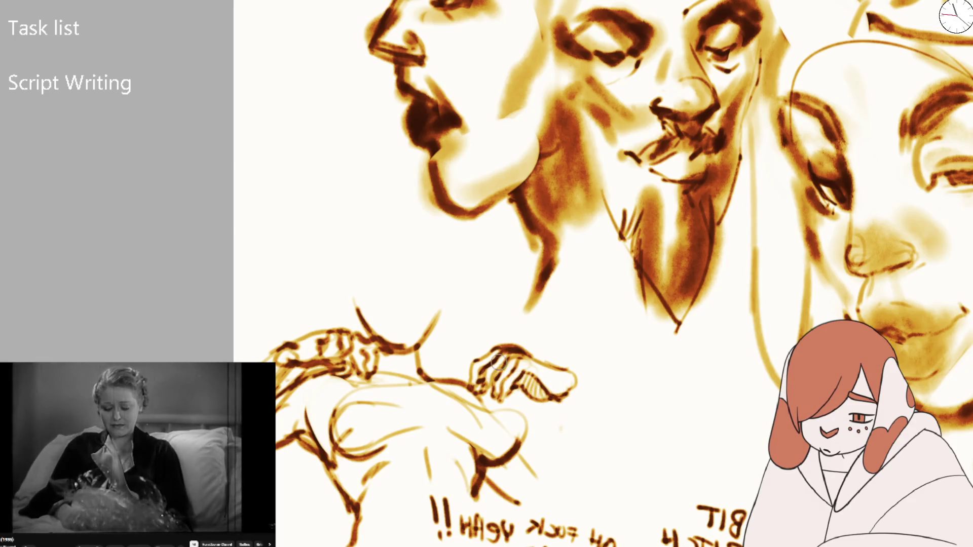
pyautogui.scroll(-2, 511, 318)
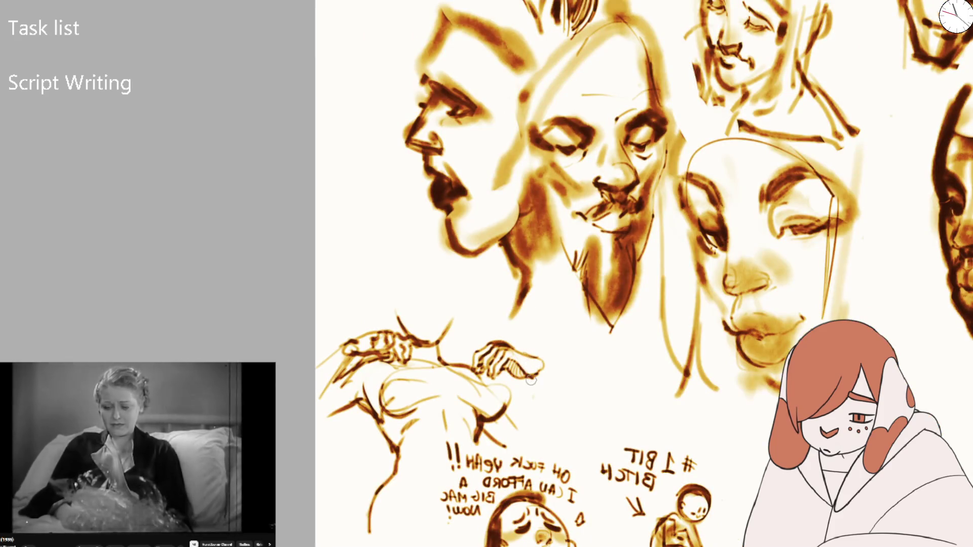
# - Extend a line down from the fingertip and place guide marks and soft orange dabs for the small head
pyautogui.scroll(2, 536, 370)
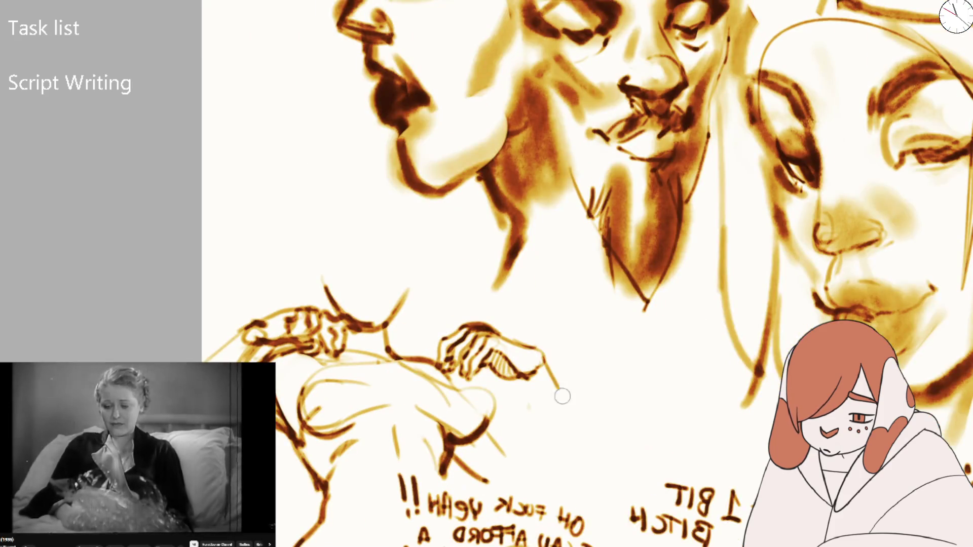
pyautogui.moveTo(547, 366); pyautogui.dragTo(577, 423)
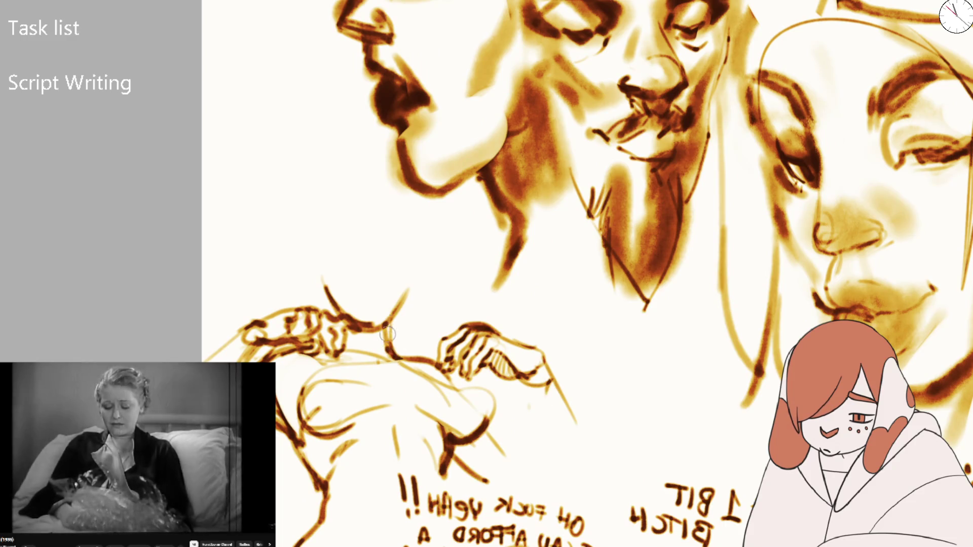
pyautogui.click(353, 292)
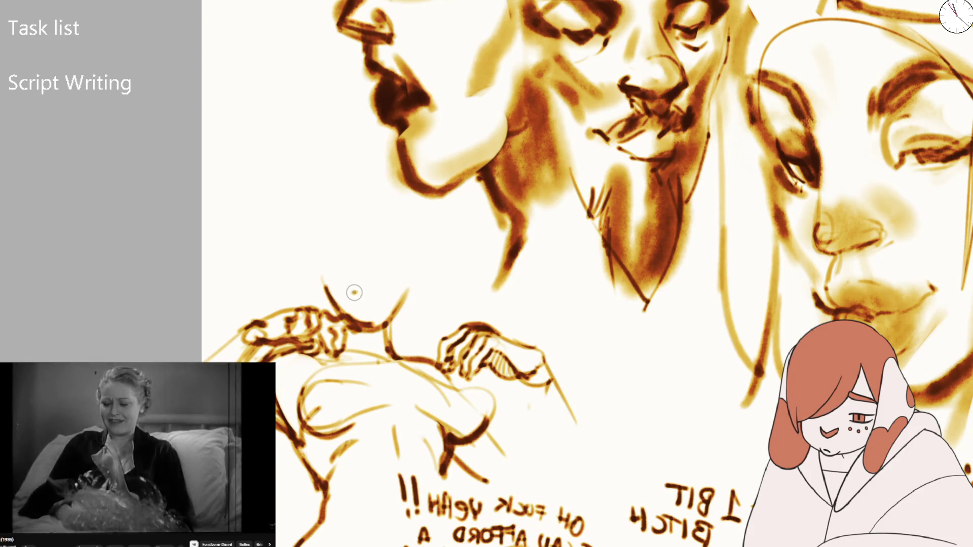
pyautogui.click(369, 283)
pyautogui.moveTo(362, 288); pyautogui.dragTo(386, 295)
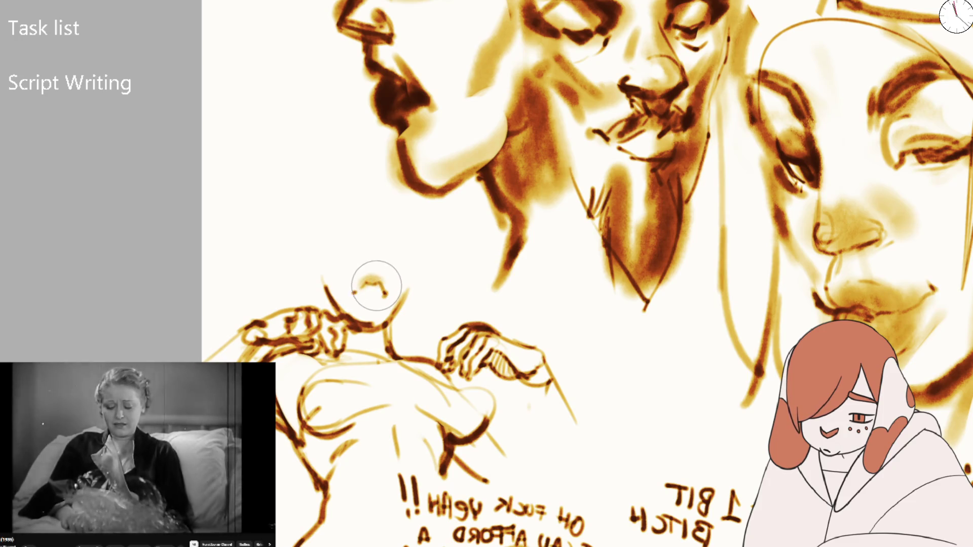
pyautogui.click(376, 287)
pyautogui.click(372, 257)
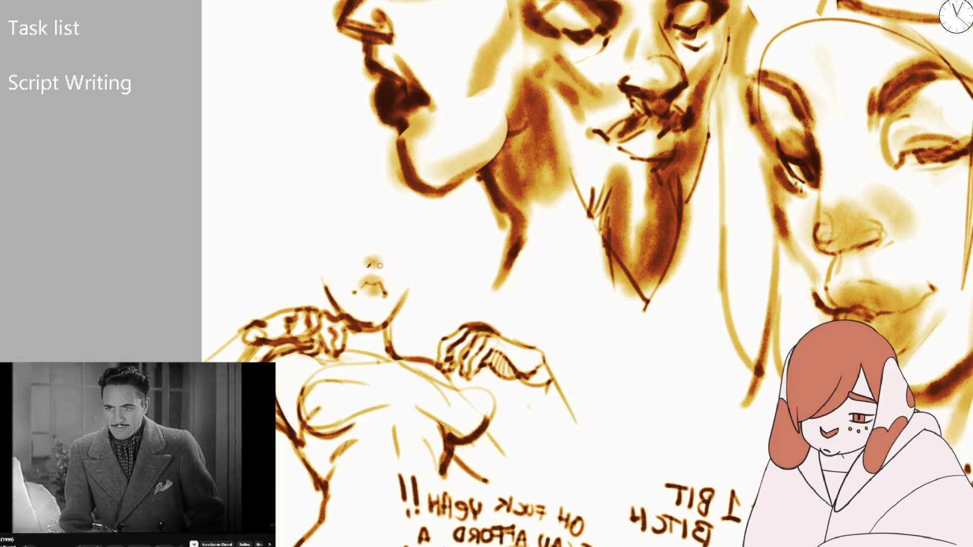
pyautogui.click(369, 265)
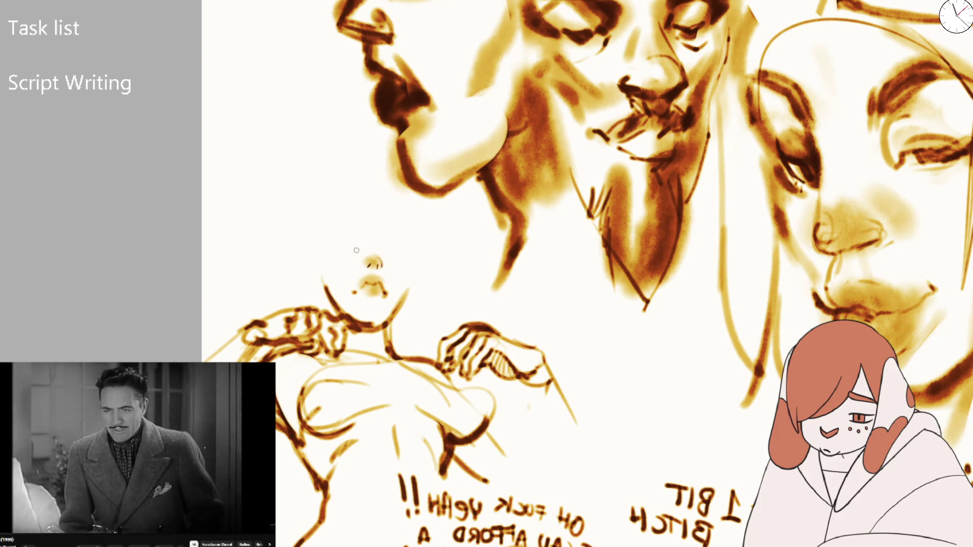
# - Draw the head's top arc, closed eye, brow, left outline and a hook of hair
pyautogui.moveTo(332, 252)
pyautogui.mouseDown()
pyautogui.moveTo(350, 241)
pyautogui.moveTo(337, 241)
pyautogui.mouseUp()
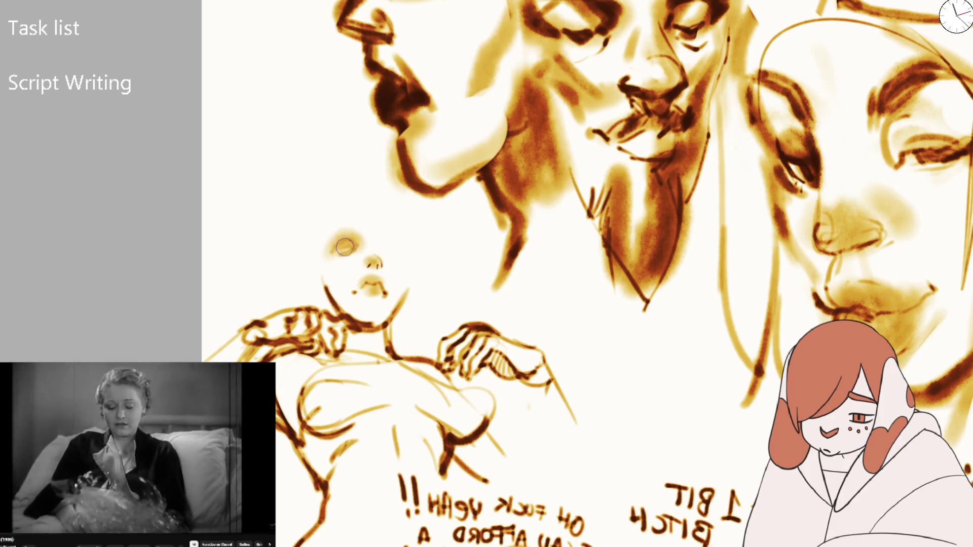
pyautogui.moveTo(331, 252); pyautogui.dragTo(361, 247)
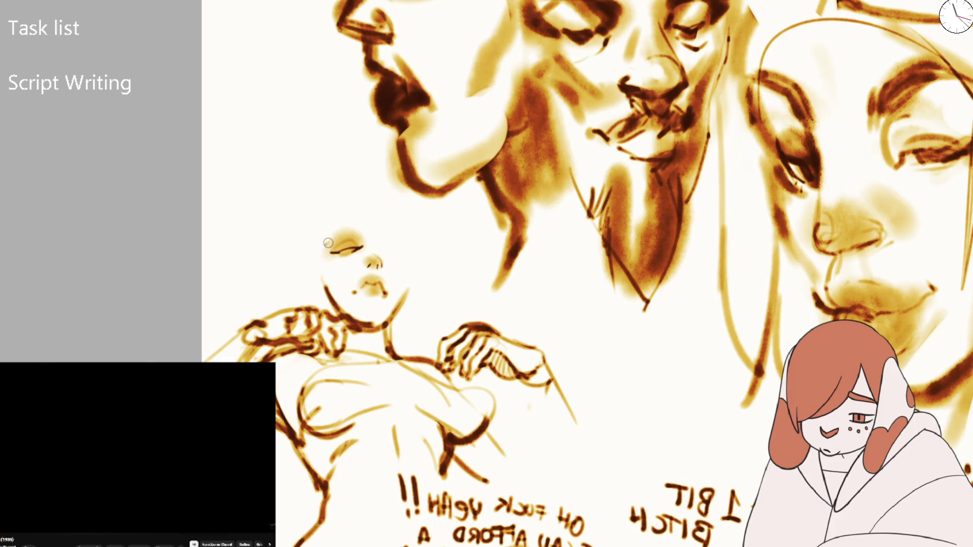
pyautogui.moveTo(350, 231); pyautogui.dragTo(363, 233)
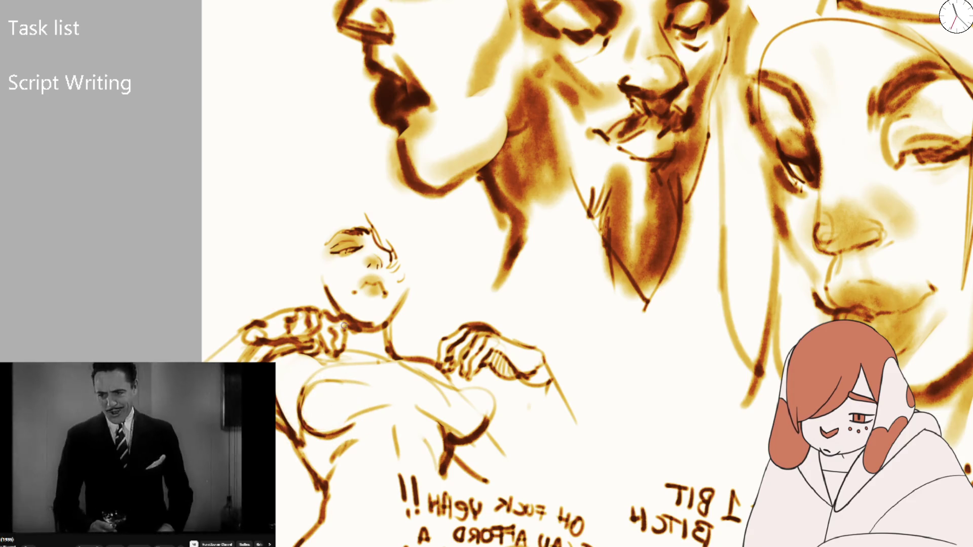
pyautogui.moveTo(322, 261); pyautogui.dragTo(337, 300)
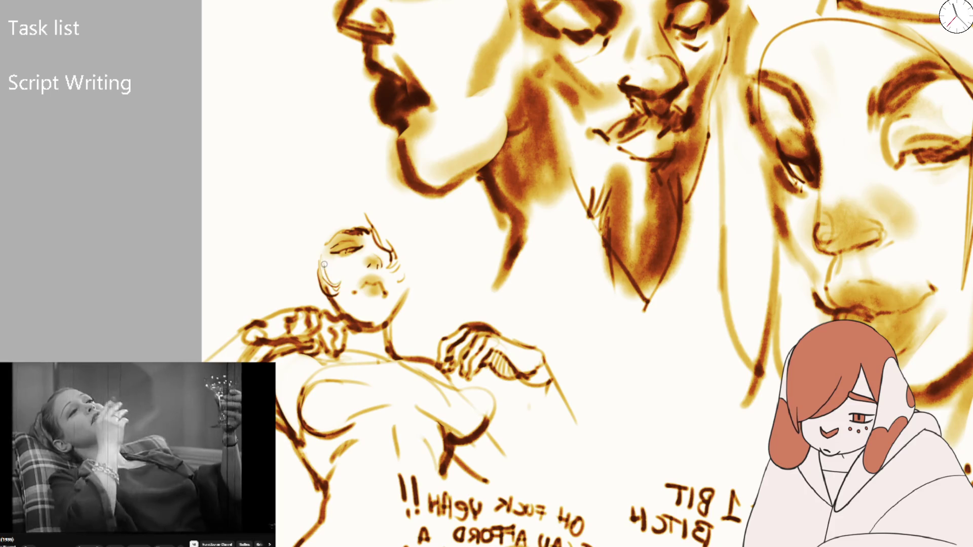
pyautogui.moveTo(324, 264); pyautogui.dragTo(320, 252)
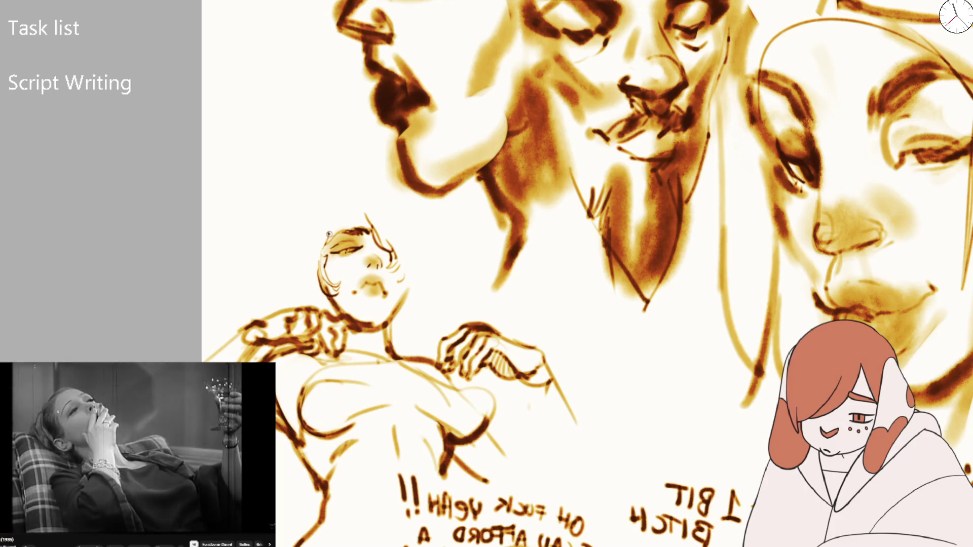
pyautogui.moveTo(342, 213); pyautogui.dragTo(380, 258)
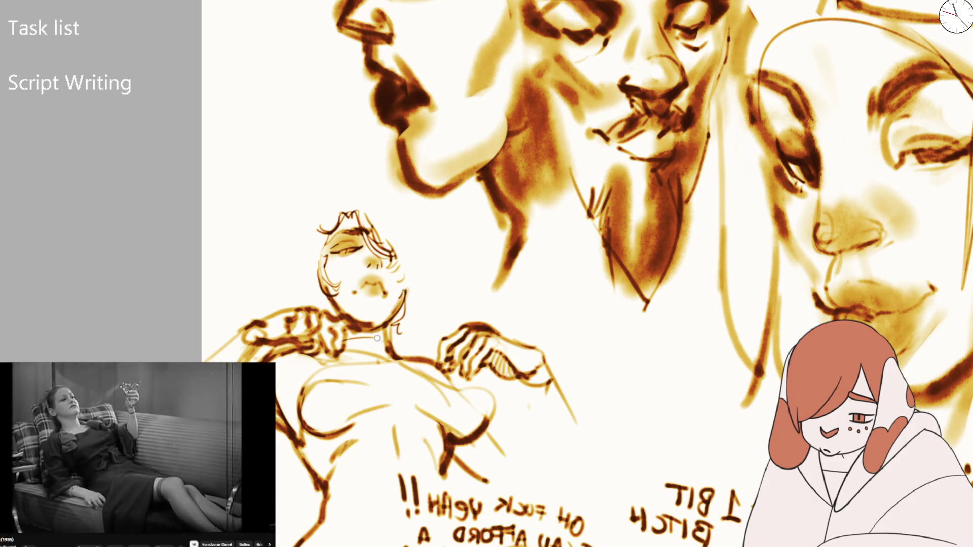
pyautogui.scroll(-5, 385, 346)
# - Firm up the right jaw line and add a dangling earring beside the cheek, undoing the trial hair strokes
pyautogui.scroll(5, 385, 346)
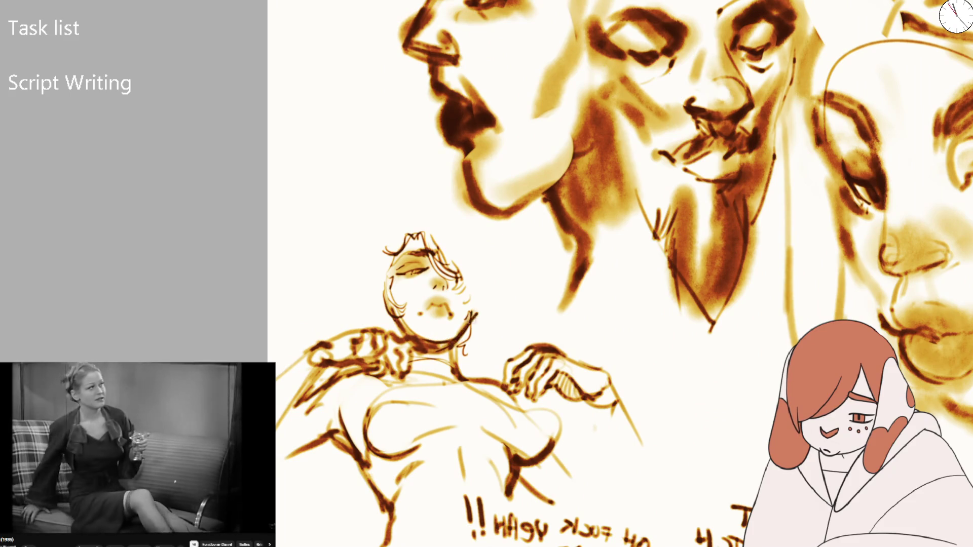
pyautogui.moveTo(472, 303); pyautogui.dragTo(464, 326)
pyautogui.moveTo(375, 260); pyautogui.dragTo(375, 309)
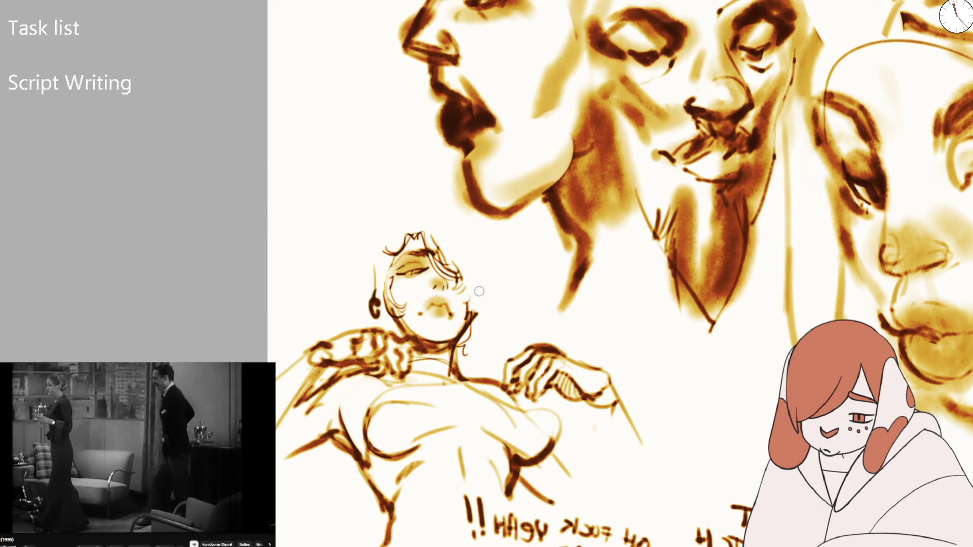
pyautogui.moveTo(500, 233); pyautogui.dragTo(491, 290)
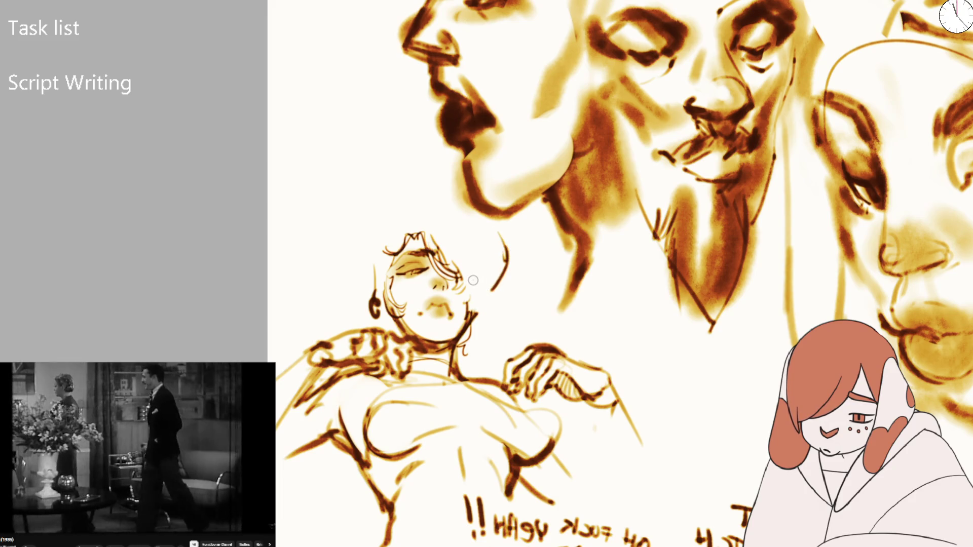
pyautogui.moveTo(494, 218); pyautogui.dragTo(385, 254)
pyautogui.hotkey('ctrl', 'z')
pyautogui.hotkey('ctrl', 'z')
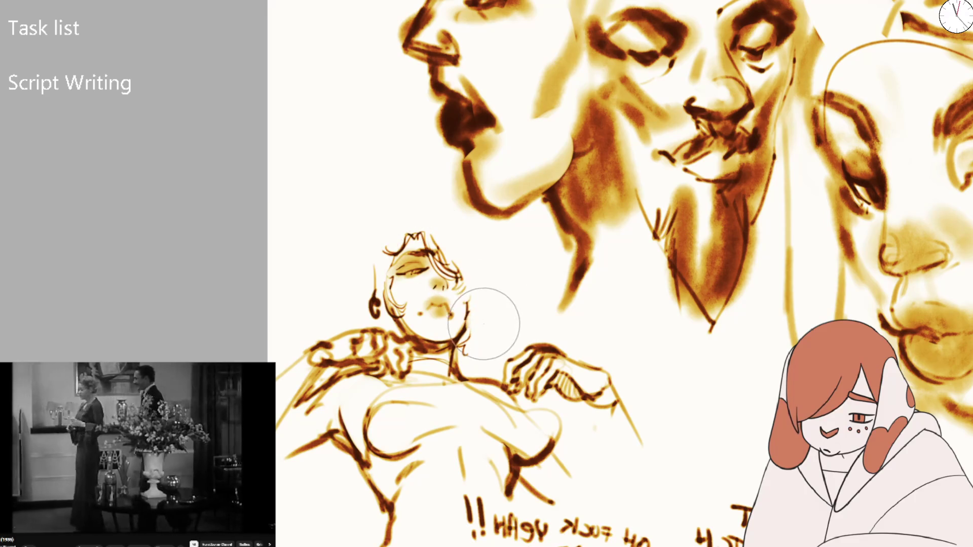
pyautogui.scroll(-3, 482, 324)
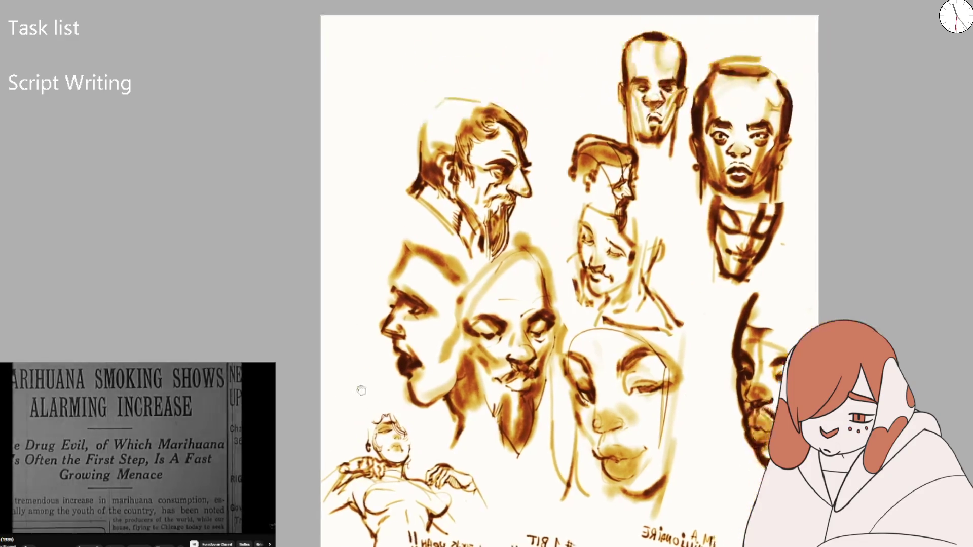
# - Move to the thumbnail area and brush a long brown line down its left side
pyautogui.scroll(5, 317, 370)
pyautogui.scroll(3, 292, 348)
pyautogui.scroll(5, 304, 365)
pyautogui.moveTo(279, 410)
pyautogui.mouseDown()
pyautogui.moveTo(312, 486)
pyautogui.moveTo(279, 546)
pyautogui.moveTo(319, 291)
pyautogui.moveTo(310, 314)
pyautogui.moveTo(407, 385)
pyautogui.mouseUp()
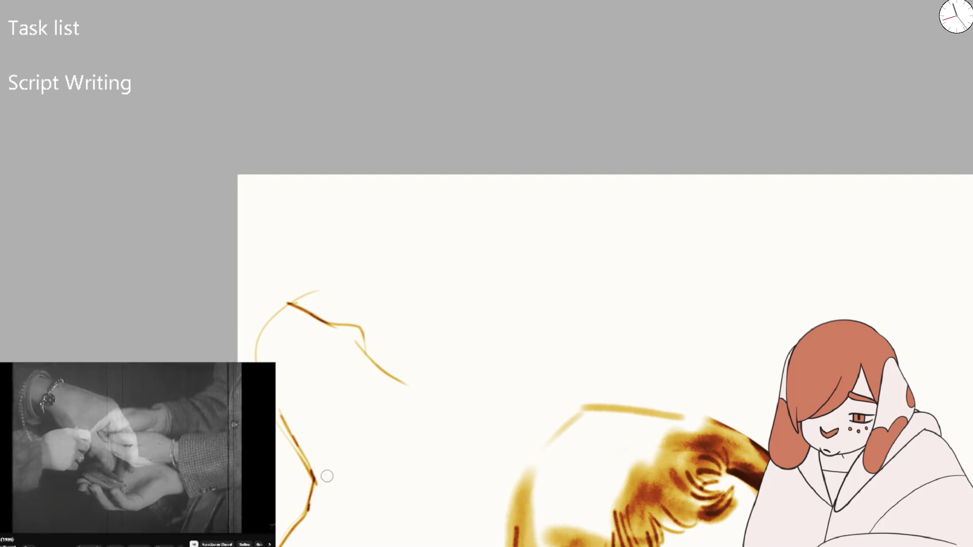
# - Add a T-shaped crossing stroke, erase the old curved strokes and draw a clean lower brown line
pyautogui.moveTo(256, 361)
pyautogui.mouseDown()
pyautogui.moveTo(284, 328)
pyautogui.moveTo(262, 313)
pyautogui.moveTo(268, 211)
pyautogui.mouseUp()
pyautogui.hotkey('ctrl', 'z')
pyautogui.moveTo(287, 290)
pyautogui.mouseDown()
pyautogui.moveTo(317, 292)
pyautogui.moveTo(315, 332)
pyautogui.mouseUp()
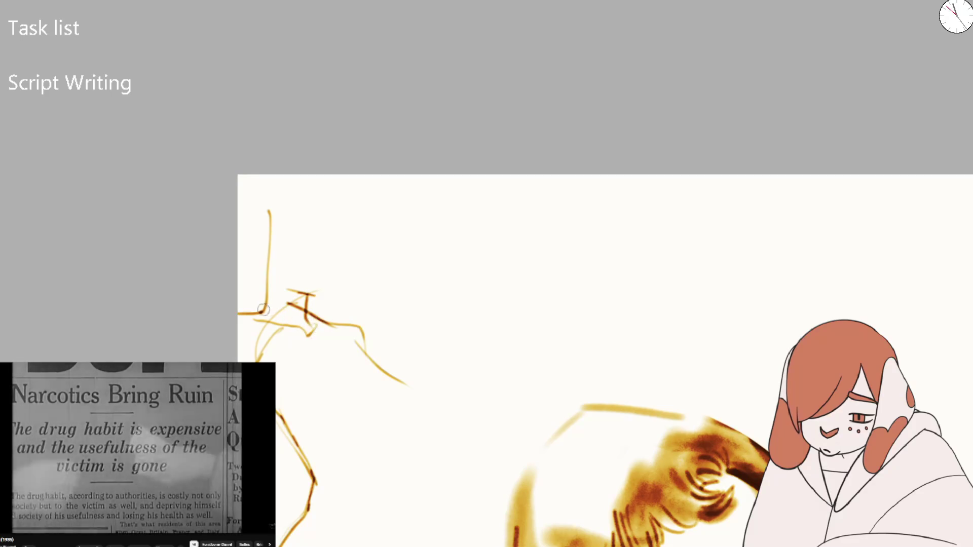
pyautogui.hotkey('ctrl', 'z')
pyautogui.moveTo(329, 332); pyautogui.dragTo(304, 325)
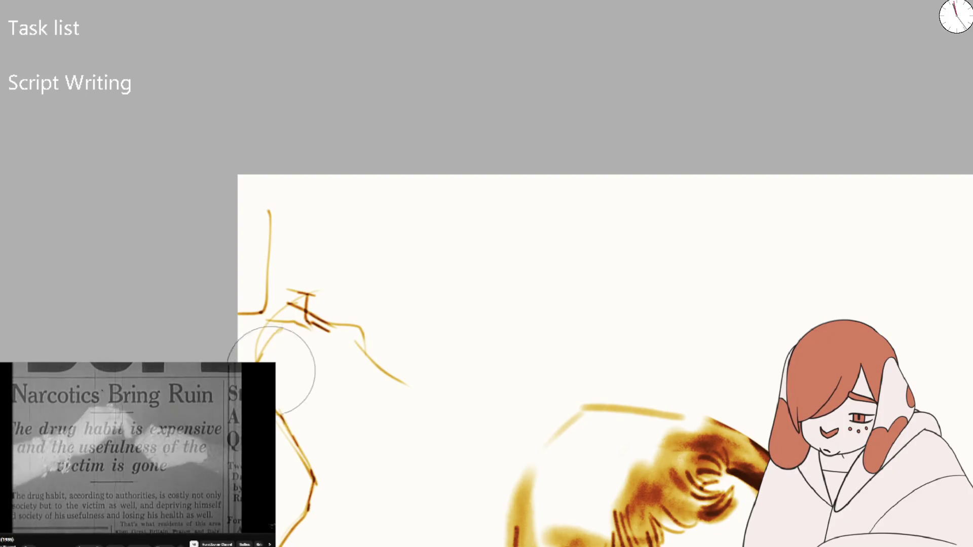
pyautogui.moveTo(277, 370); pyautogui.dragTo(309, 487)
pyautogui.moveTo(264, 335); pyautogui.dragTo(246, 363)
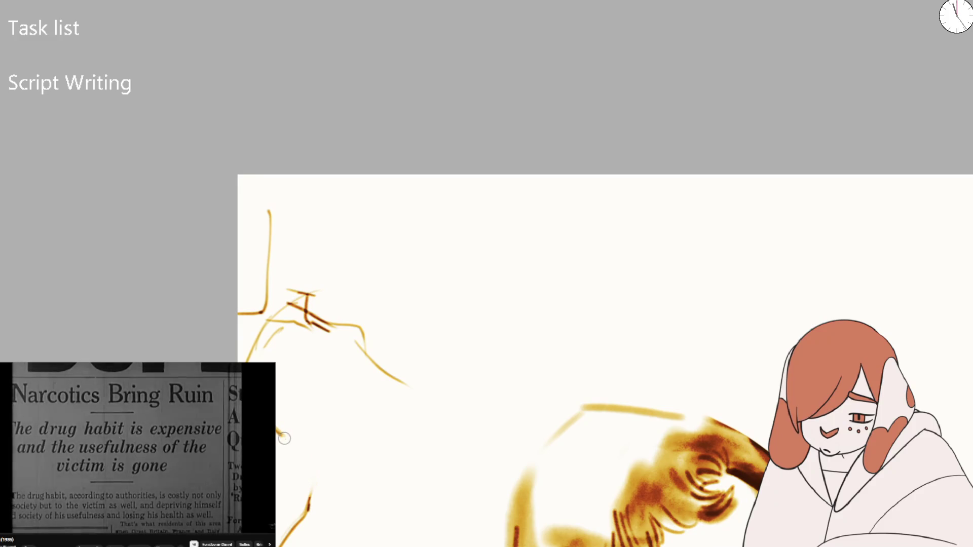
pyautogui.moveTo(279, 433); pyautogui.dragTo(293, 458)
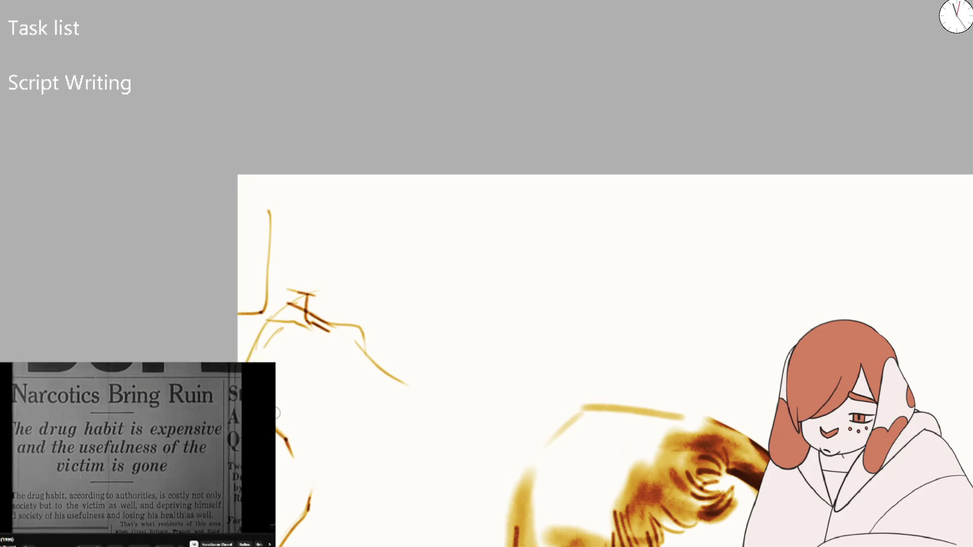
pyautogui.moveTo(289, 444); pyautogui.dragTo(305, 477)
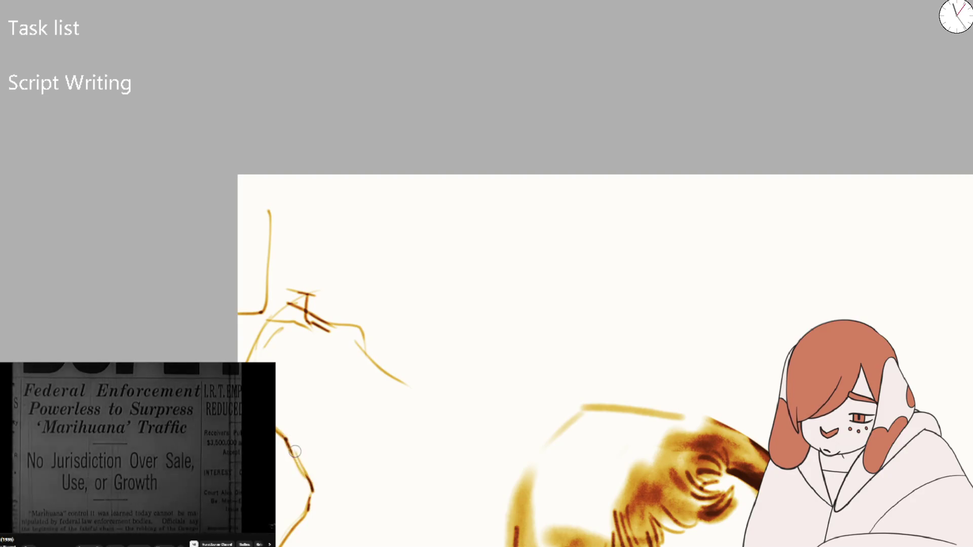
pyautogui.moveTo(282, 437); pyautogui.dragTo(303, 482)
pyautogui.hotkey('ctrl', 'z')
pyautogui.hotkey('ctrl', 'z')
pyautogui.moveTo(285, 437); pyautogui.dragTo(303, 480)
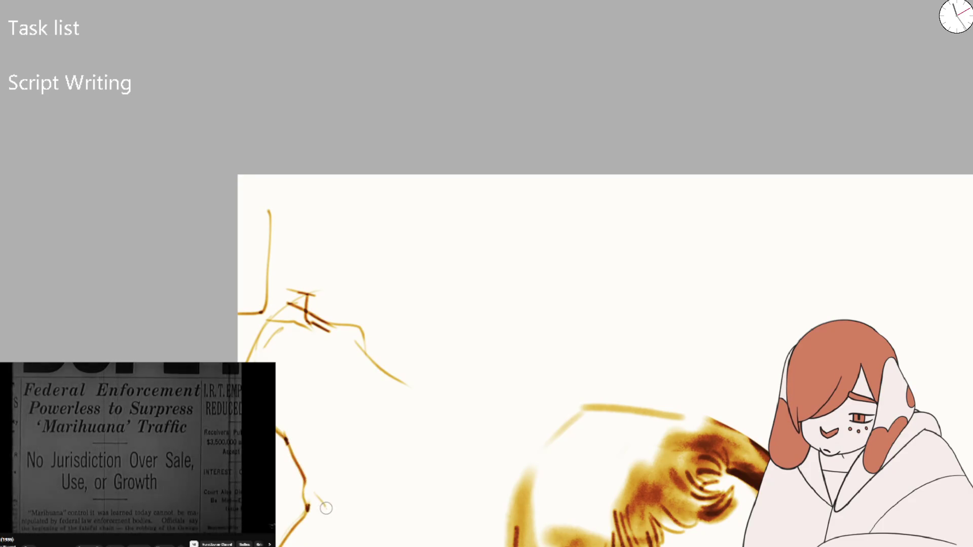
# - Draw thin lines along the figure's right side, ending in a leg line down to the page bottom
pyautogui.moveTo(324, 503); pyautogui.dragTo(390, 478)
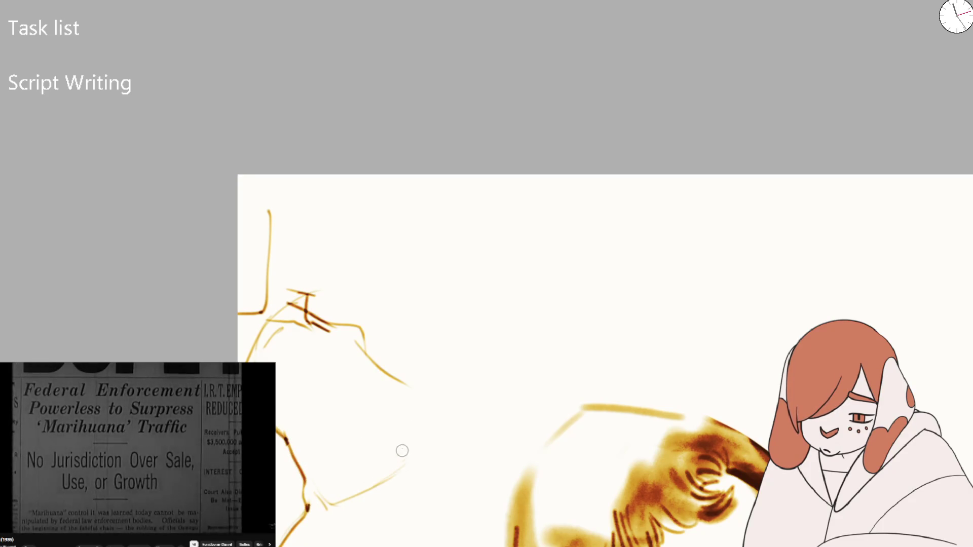
pyautogui.hotkey('ctrl', 'z')
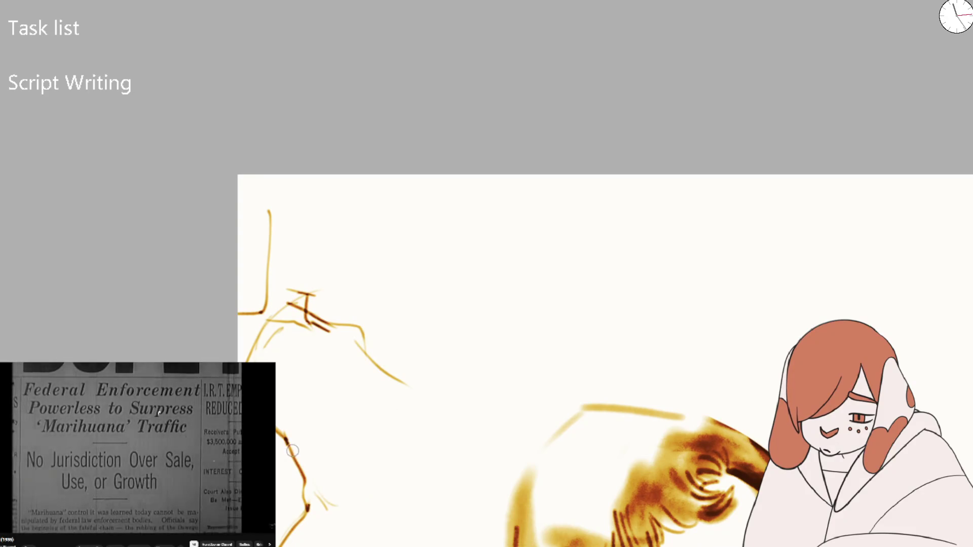
pyautogui.moveTo(336, 490); pyautogui.dragTo(381, 425)
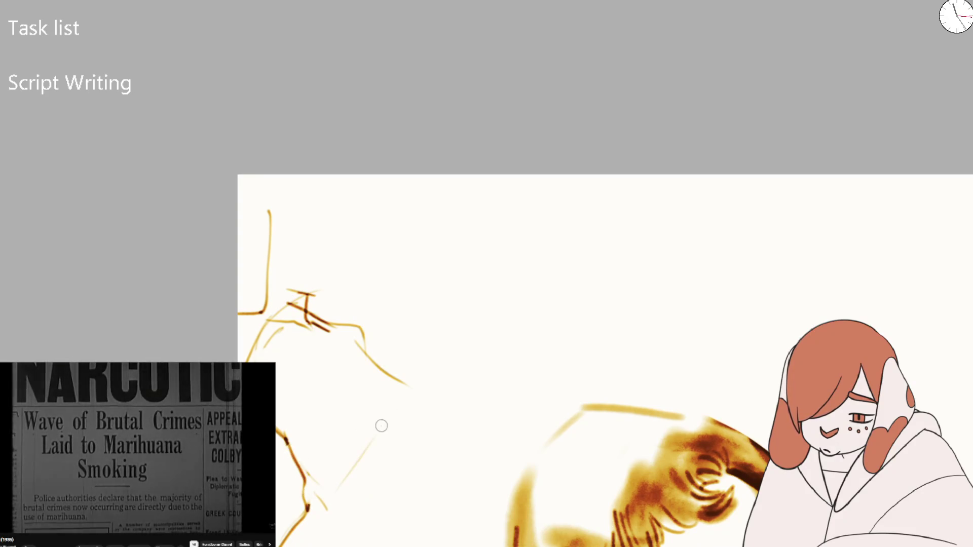
pyautogui.moveTo(322, 334); pyautogui.dragTo(380, 402)
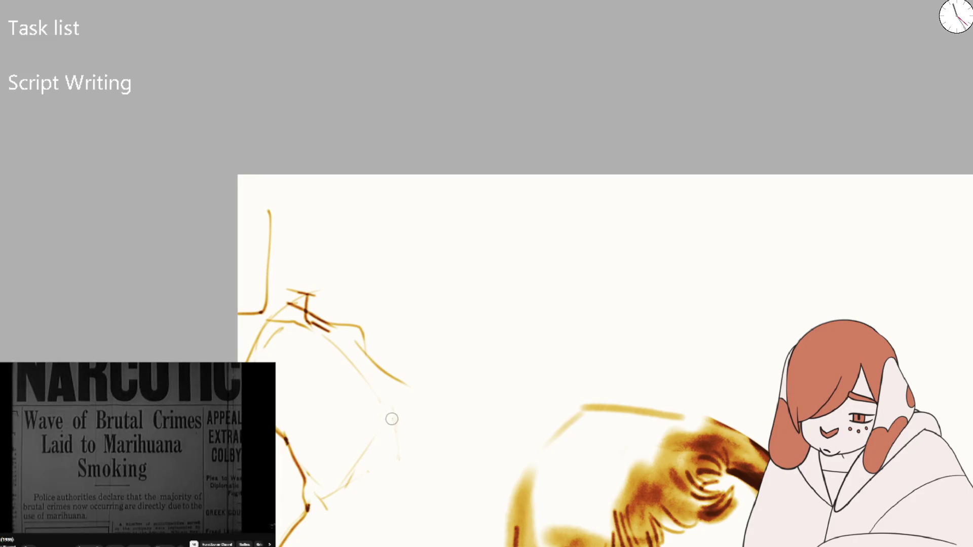
pyautogui.moveTo(394, 429); pyautogui.dragTo(384, 499)
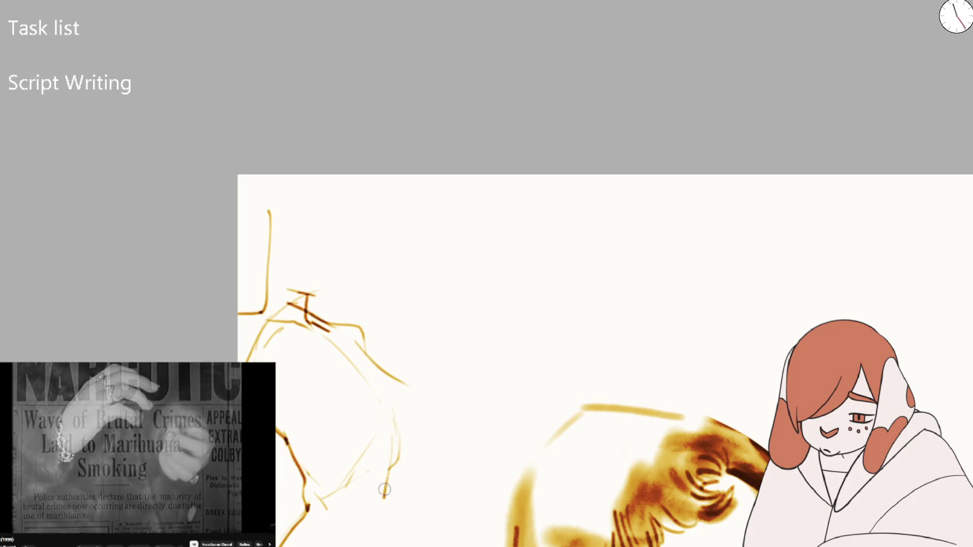
pyautogui.moveTo(400, 441); pyautogui.dragTo(375, 546)
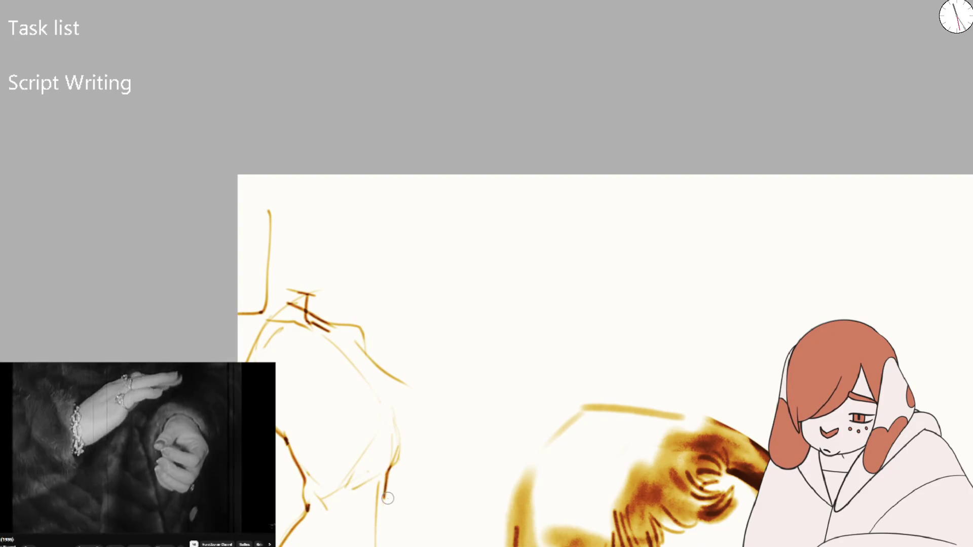
pyautogui.hotkey('ctrl', 'z')
pyautogui.moveTo(381, 486)
pyautogui.mouseDown()
pyautogui.moveTo(372, 536)
pyautogui.moveTo(390, 546)
pyautogui.mouseUp()
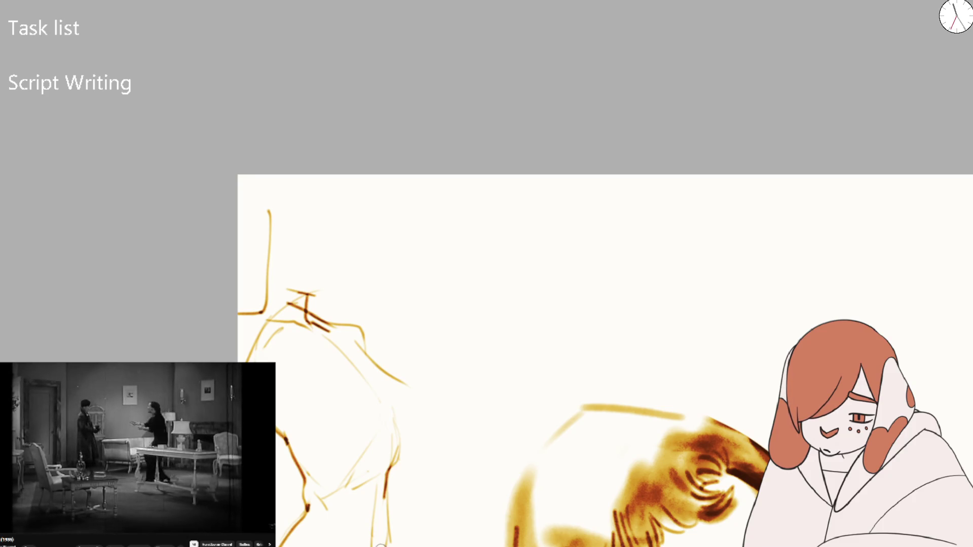
pyautogui.moveTo(387, 490); pyautogui.dragTo(392, 538)
pyautogui.hotkey('ctrl', 'z')
pyautogui.moveTo(385, 481); pyautogui.dragTo(391, 538)
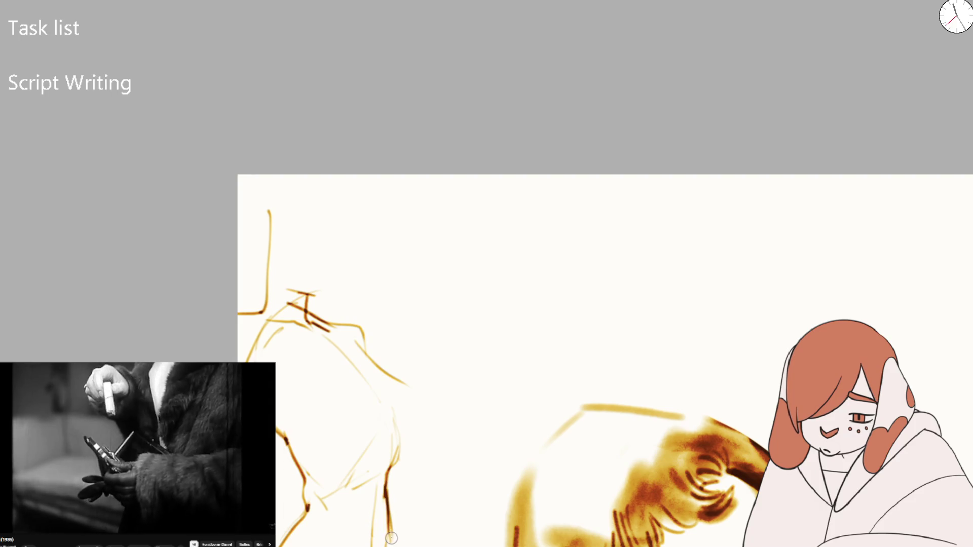
pyautogui.scroll(-5, 391, 538)
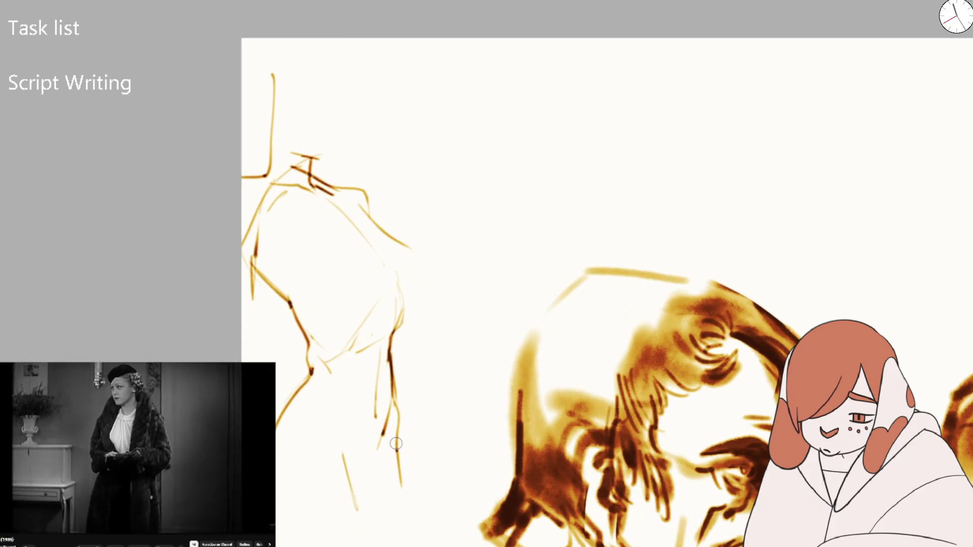
# - Redraw the brown leg line from higher up and a short stroke near the hip
pyautogui.moveTo(396, 446); pyautogui.dragTo(406, 529)
pyautogui.hotkey('ctrl', 'z')
pyautogui.moveTo(398, 416); pyautogui.dragTo(401, 511)
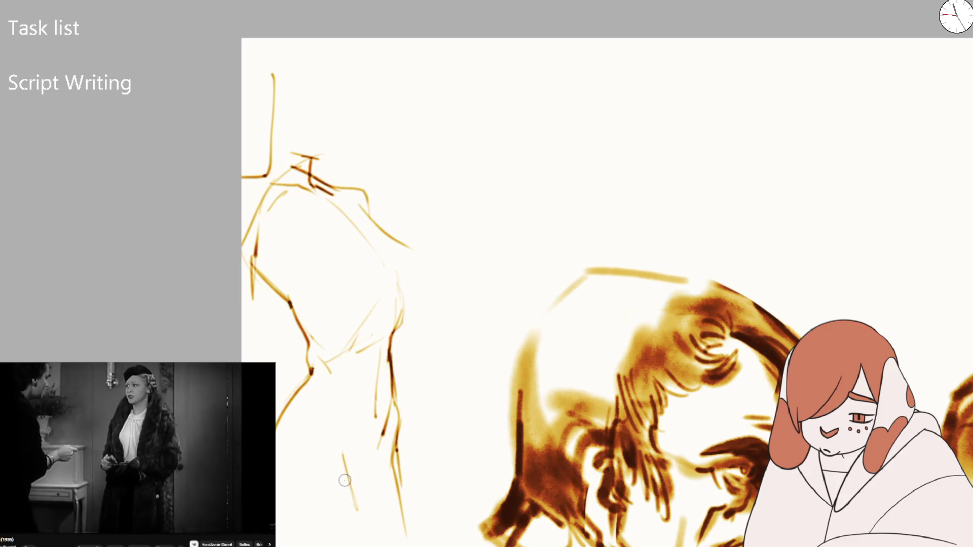
pyautogui.moveTo(344, 479); pyautogui.dragTo(313, 428)
pyautogui.hotkey('ctrl', 'z')
pyautogui.hotkey('ctrl', 'z')
pyautogui.moveTo(340, 452)
pyautogui.mouseDown()
pyautogui.moveTo(303, 403)
pyautogui.moveTo(325, 431)
pyautogui.mouseUp()
# - Sketch construction lines across the hips, plus knee-to-leg lines and a curve near the page bottom
pyautogui.moveTo(313, 391)
pyautogui.mouseDown()
pyautogui.moveTo(338, 413)
pyautogui.moveTo(358, 381)
pyautogui.mouseUp()
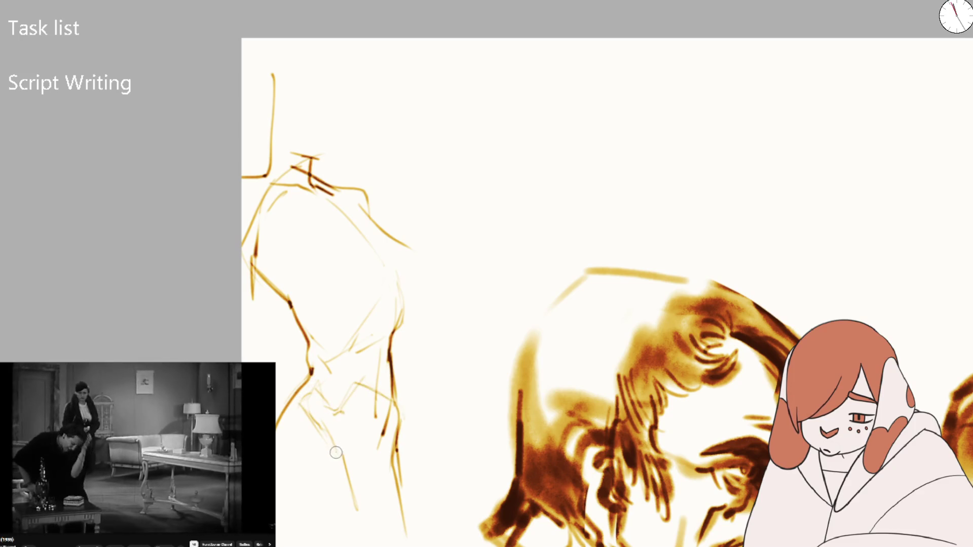
pyautogui.moveTo(300, 398); pyautogui.dragTo(320, 434)
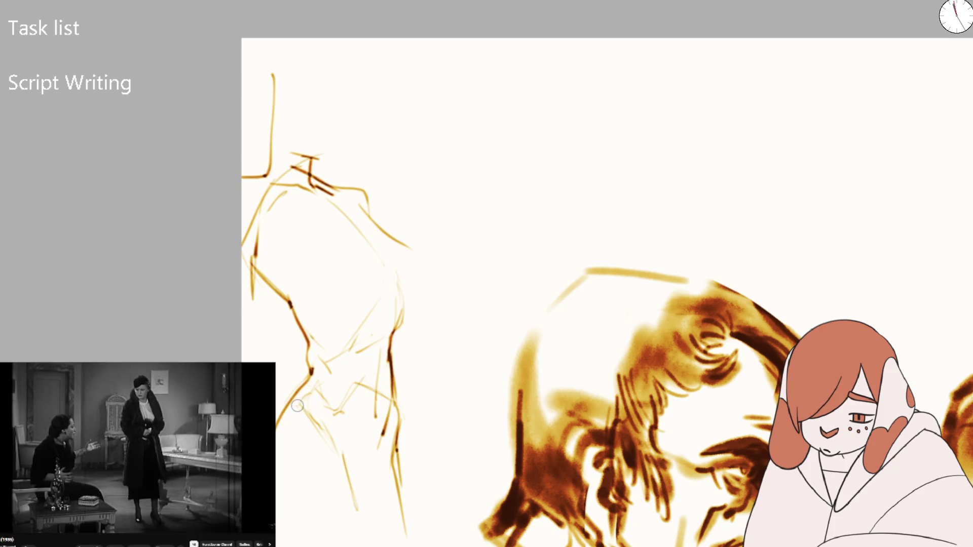
pyautogui.moveTo(322, 391)
pyautogui.mouseDown()
pyautogui.moveTo(291, 410)
pyautogui.moveTo(350, 473)
pyautogui.mouseUp()
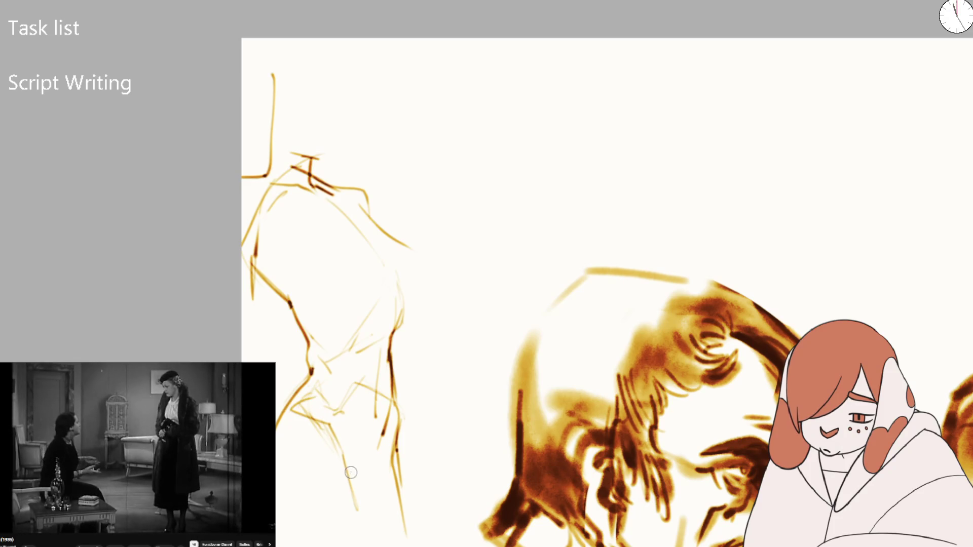
pyautogui.hotkey('ctrl', 'z')
pyautogui.moveTo(292, 406)
pyautogui.mouseDown()
pyautogui.moveTo(332, 448)
pyautogui.moveTo(333, 411)
pyautogui.moveTo(395, 400)
pyautogui.mouseUp()
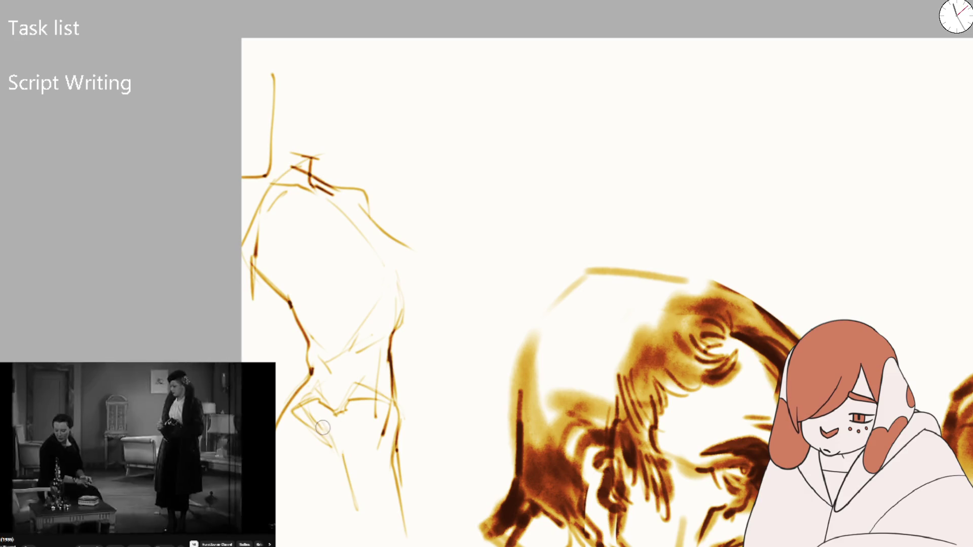
pyautogui.moveTo(301, 416); pyautogui.dragTo(355, 484)
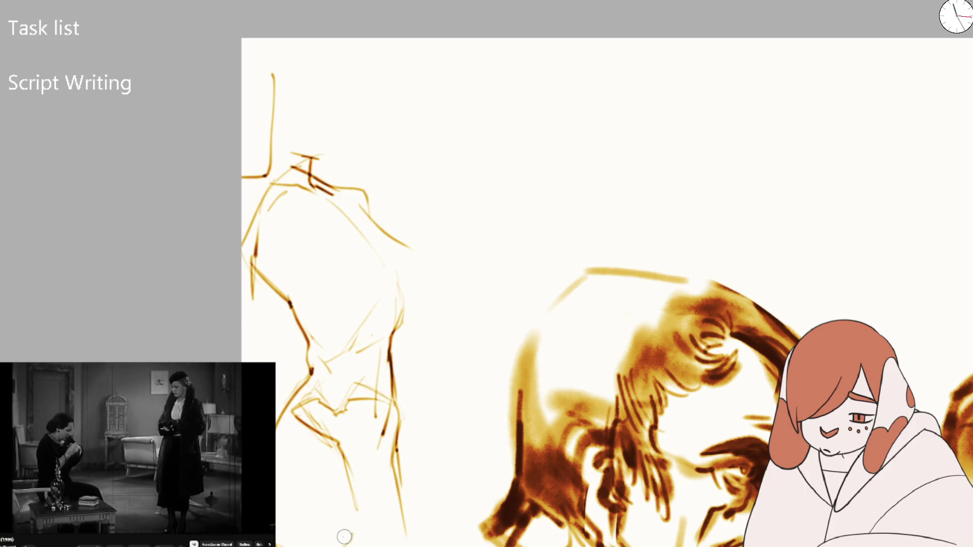
pyautogui.moveTo(303, 525); pyautogui.dragTo(360, 537)
# - Erase the rough lower leg lines and redraw the figure's left and right side lines downward
pyautogui.press('e')
pyautogui.moveTo(335, 457); pyautogui.dragTo(291, 390)
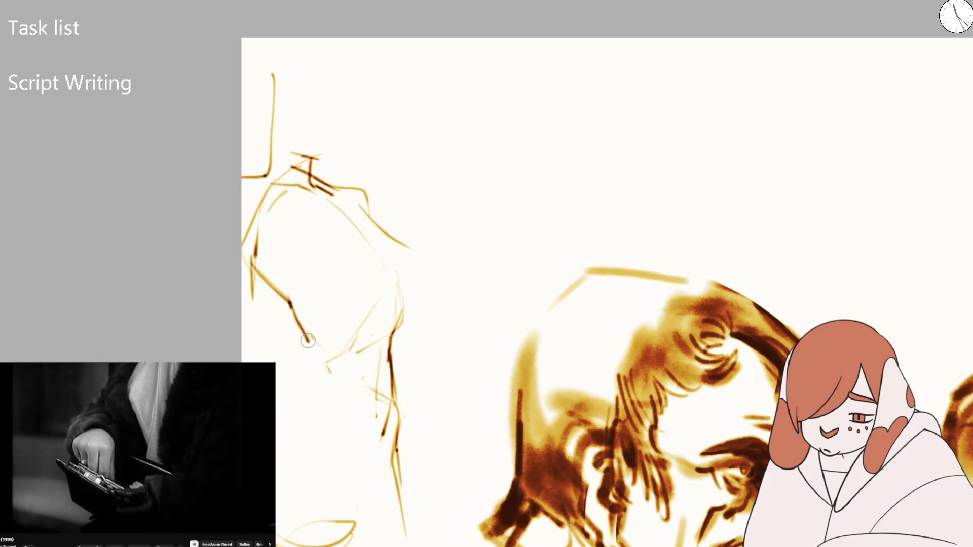
pyautogui.moveTo(317, 337); pyautogui.dragTo(282, 427)
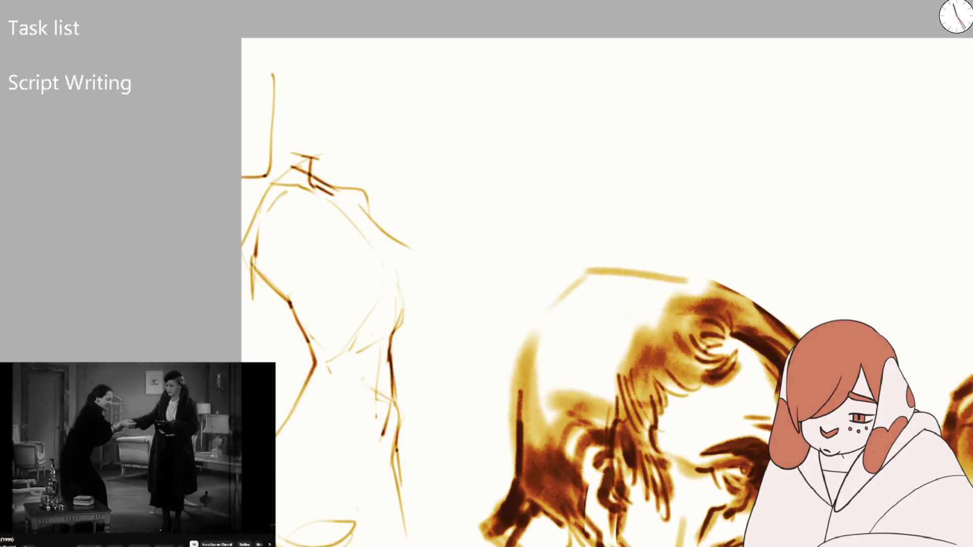
pyautogui.moveTo(380, 431); pyautogui.dragTo(390, 467)
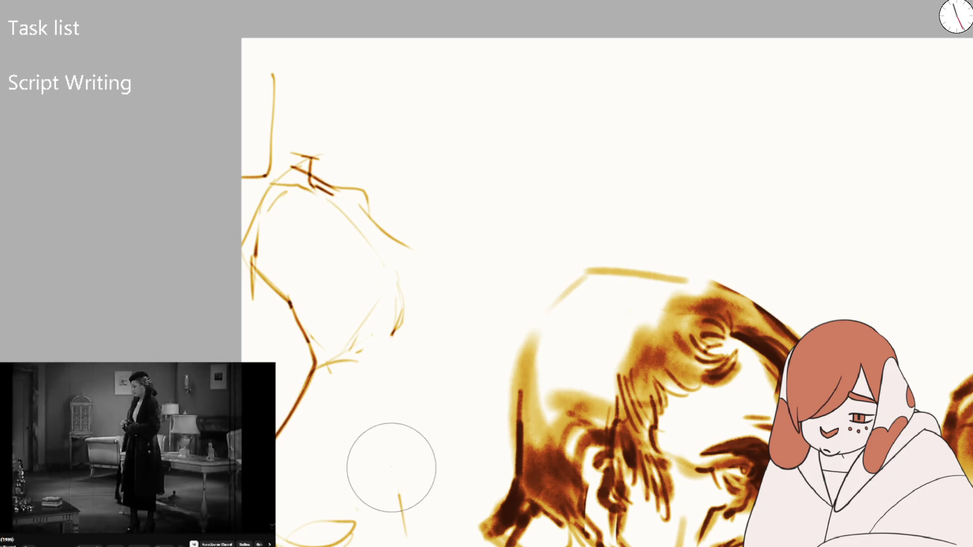
pyautogui.moveTo(385, 330); pyautogui.dragTo(384, 398)
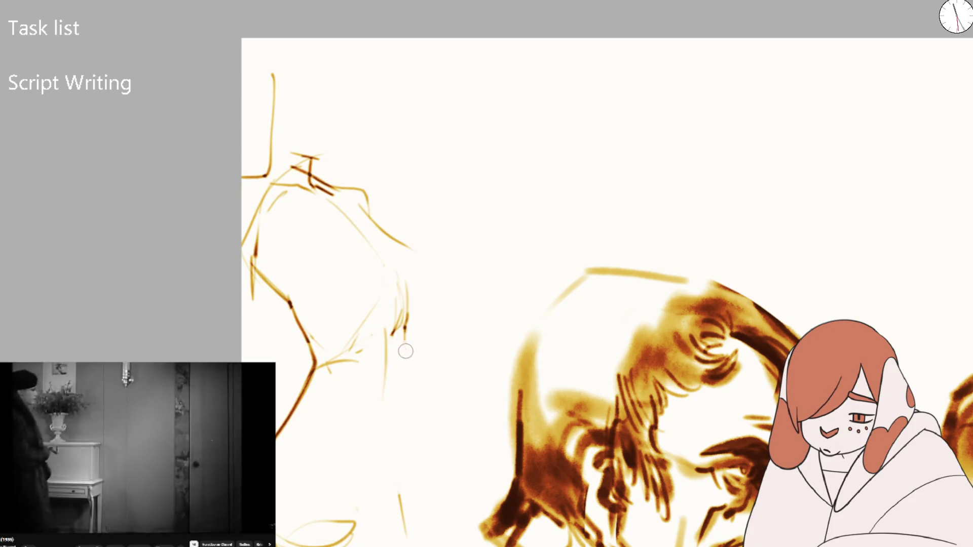
pyautogui.moveTo(407, 310)
pyautogui.mouseDown()
pyautogui.moveTo(405, 378)
pyautogui.moveTo(404, 337)
pyautogui.moveTo(377, 467)
pyautogui.moveTo(352, 524)
pyautogui.mouseUp()
pyautogui.hotkey('ctrl', 'z')
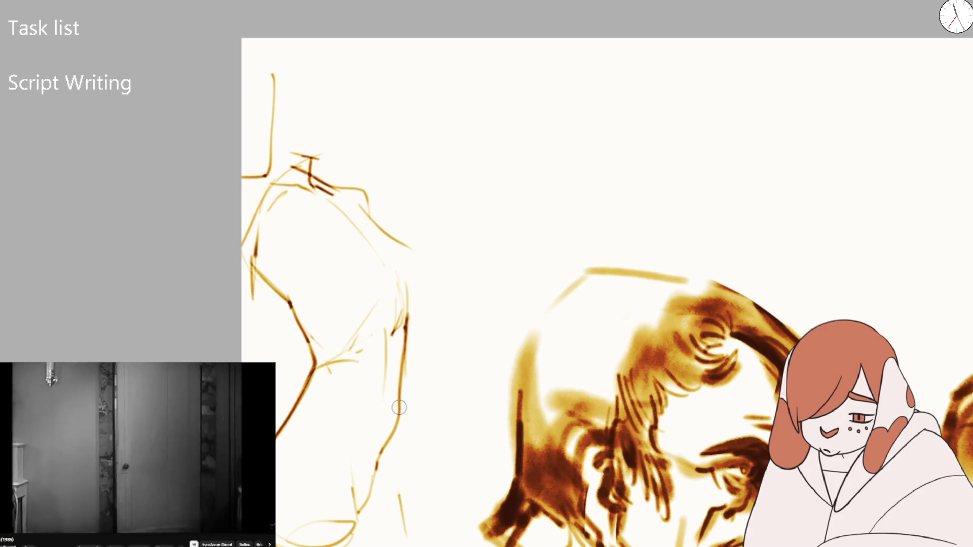
pyautogui.moveTo(404, 406); pyautogui.dragTo(411, 541)
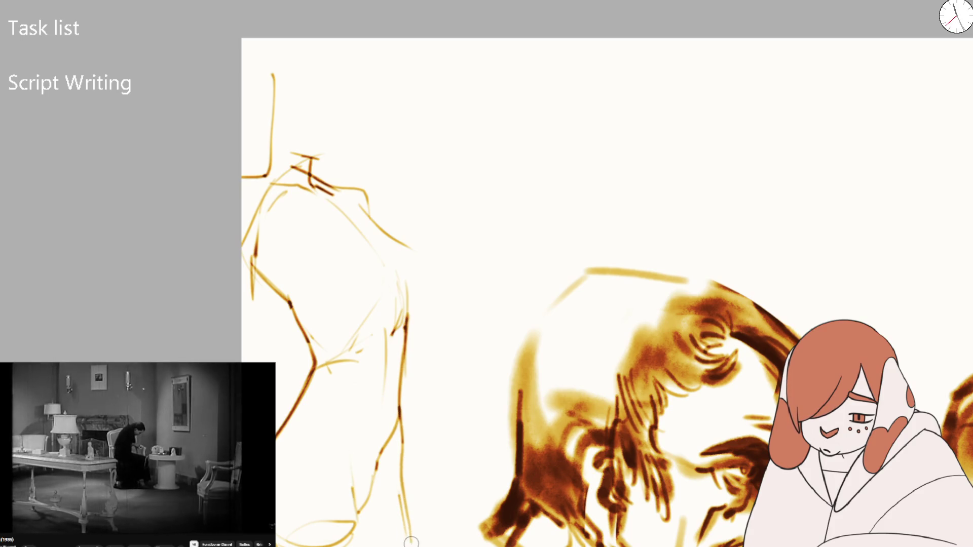
pyautogui.moveTo(354, 448)
pyautogui.mouseDown()
pyautogui.moveTo(358, 527)
pyautogui.moveTo(399, 515)
pyautogui.mouseUp()
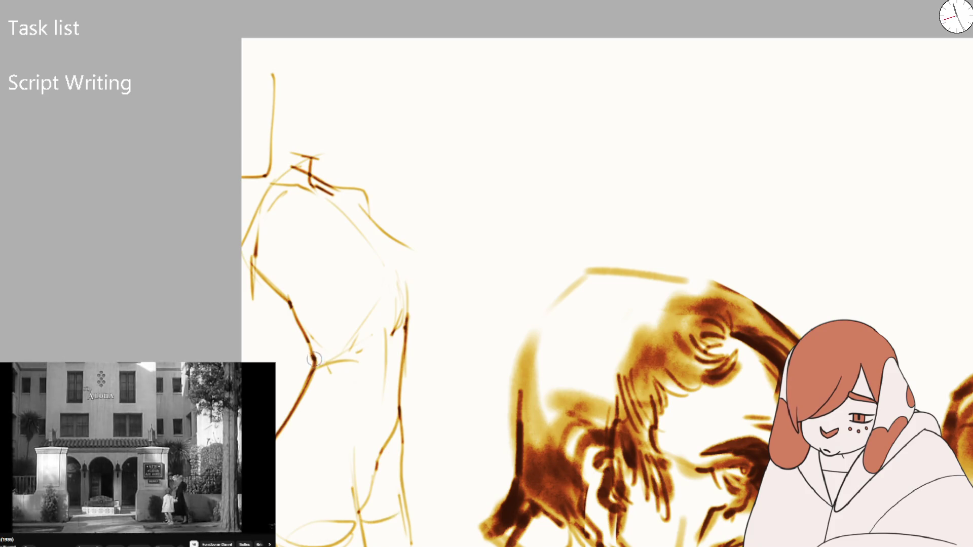
# - Close the torso shape with a curved line and darken the side and left edge
pyautogui.moveTo(335, 355); pyautogui.dragTo(355, 324)
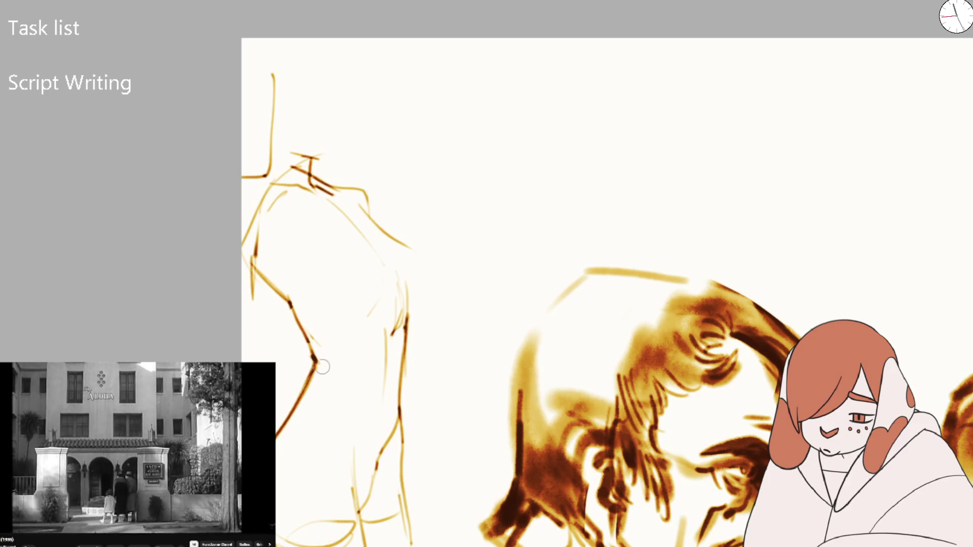
pyautogui.moveTo(319, 363); pyautogui.dragTo(365, 324)
pyautogui.moveTo(332, 369); pyautogui.dragTo(364, 329)
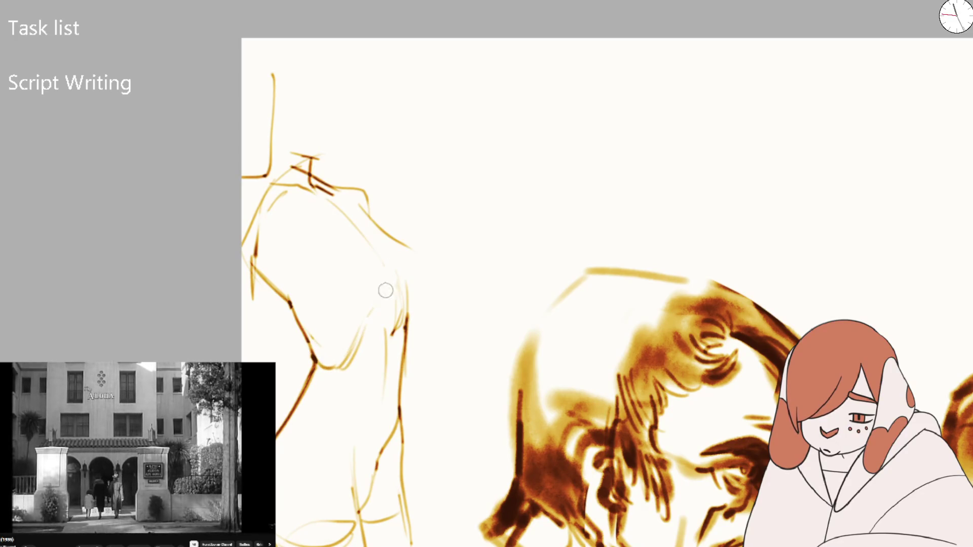
pyautogui.moveTo(350, 480); pyautogui.dragTo(345, 452)
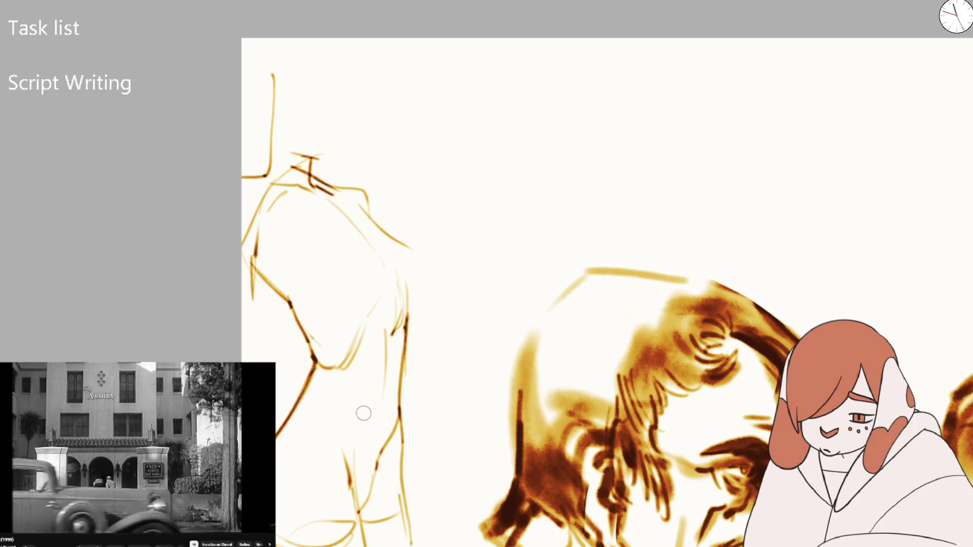
pyautogui.moveTo(388, 363)
pyautogui.mouseDown()
pyautogui.moveTo(386, 405)
pyautogui.moveTo(395, 353)
pyautogui.mouseUp()
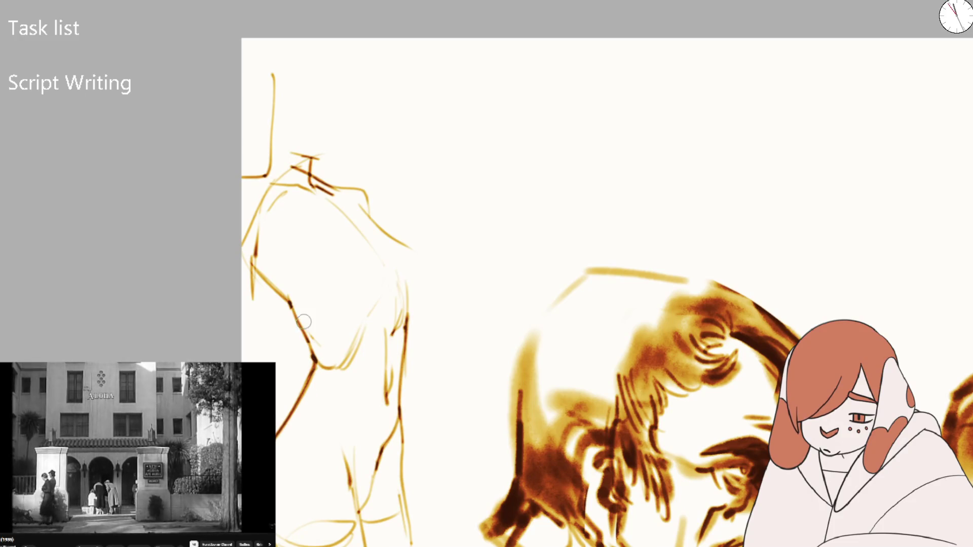
pyautogui.moveTo(317, 357)
pyautogui.mouseDown()
pyautogui.moveTo(294, 301)
pyautogui.moveTo(330, 321)
pyautogui.mouseUp()
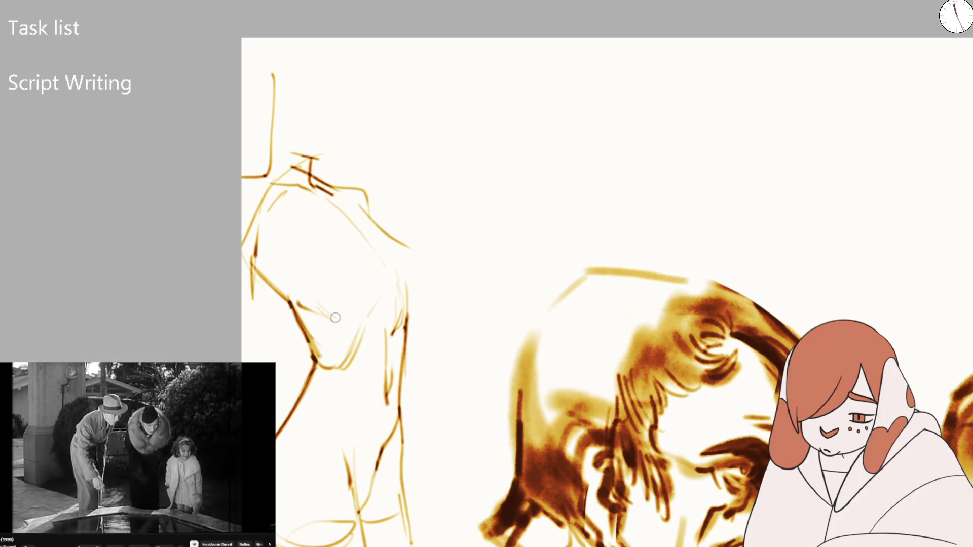
pyautogui.moveTo(286, 298)
pyautogui.mouseDown()
pyautogui.moveTo(301, 288)
pyautogui.moveTo(303, 301)
pyautogui.moveTo(368, 299)
pyautogui.mouseUp()
pyautogui.hotkey('ctrl', 'z')
pyautogui.hotkey('ctrl', 'z')
pyautogui.hotkey('ctrl', 'z')
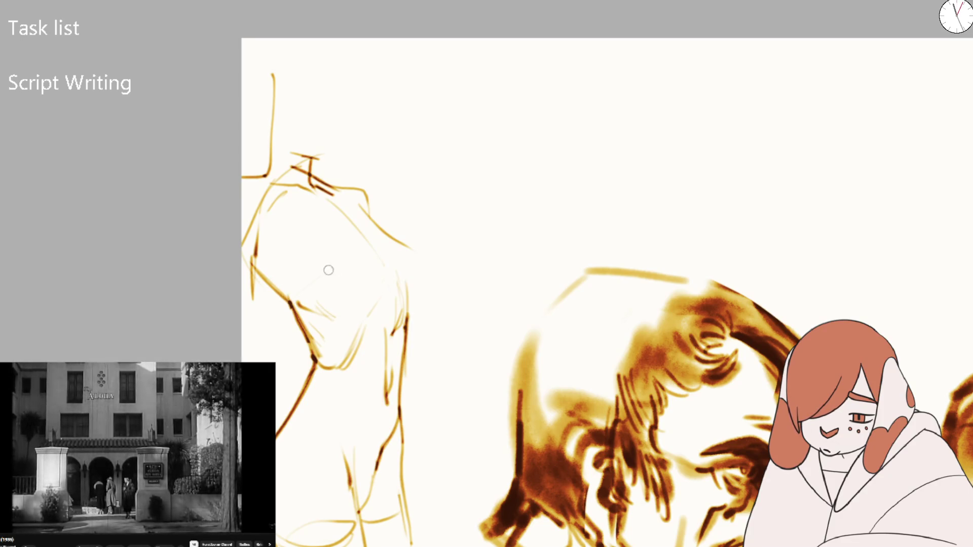
# - Erase and redraw the figure's left outline with a short firmer stroke
pyautogui.moveTo(278, 288); pyautogui.dragTo(292, 252)
pyautogui.press('e')
pyautogui.moveTo(253, 193); pyautogui.dragTo(256, 294)
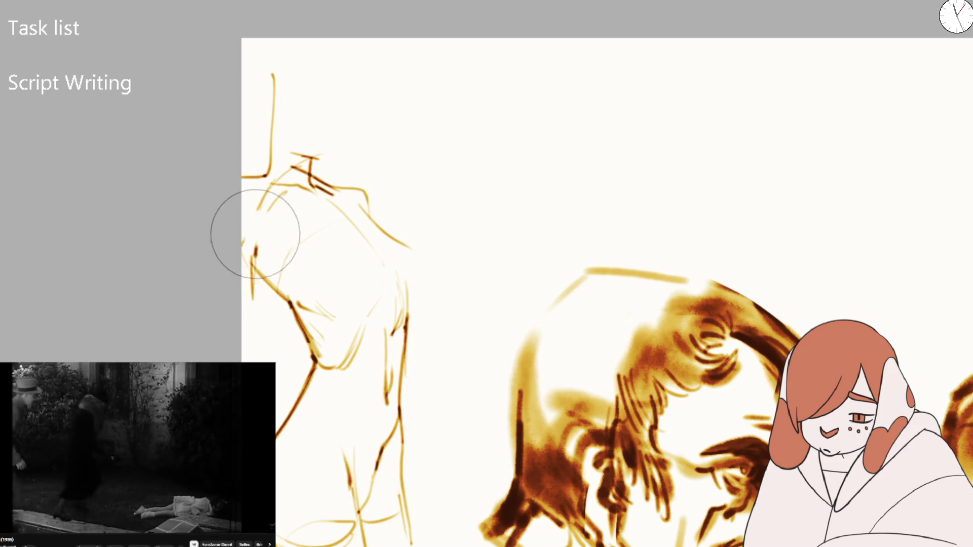
pyautogui.press('b')
pyautogui.moveTo(264, 238); pyautogui.dragTo(263, 345)
pyautogui.hotkey('ctrl', 'z')
pyautogui.moveTo(265, 282); pyautogui.dragTo(272, 246)
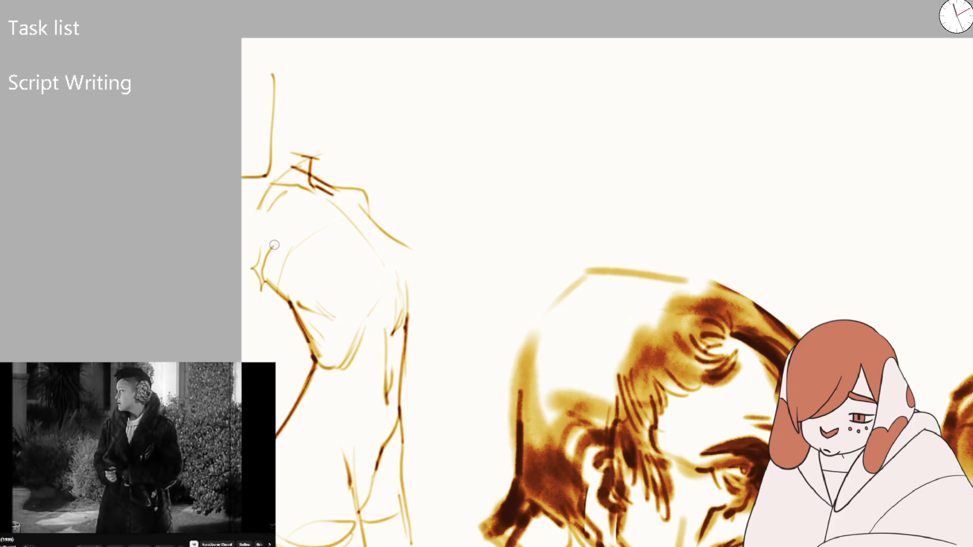
pyautogui.hotkey('ctrl', 'z')
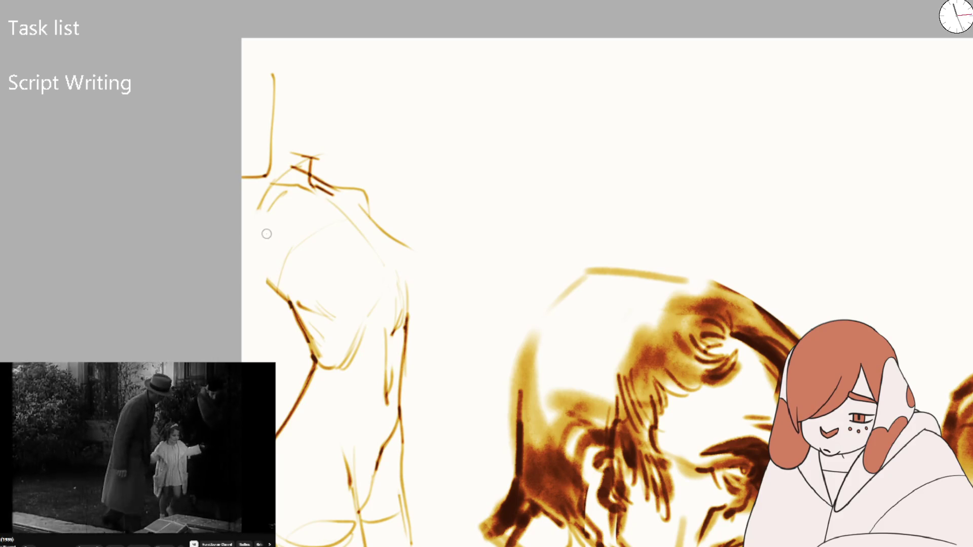
pyautogui.moveTo(250, 255); pyautogui.dragTo(255, 277)
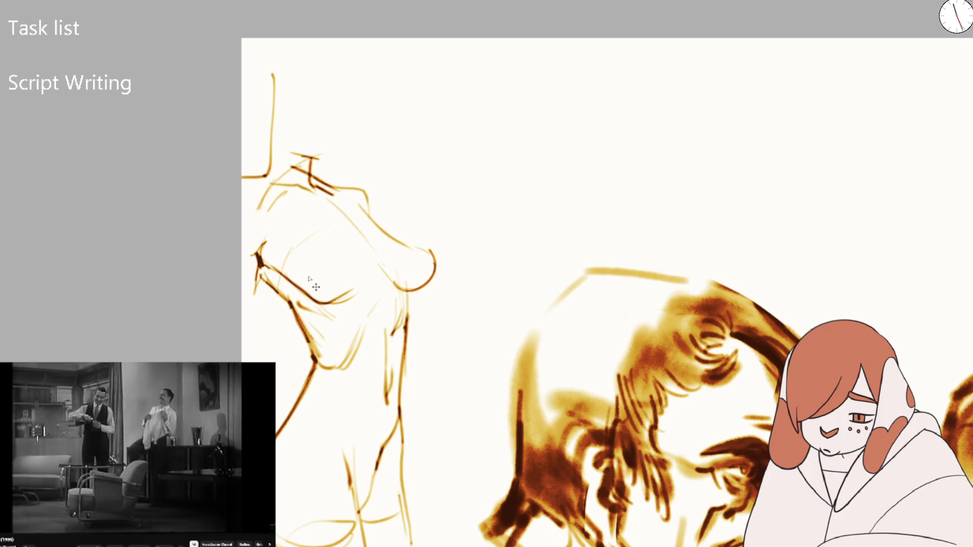
# - Replace the dark chest underside with lighter rounded chest curves
pyautogui.hotkey('ctrl', 'z')
pyautogui.moveTo(274, 273)
pyautogui.mouseDown()
pyautogui.moveTo(355, 290)
pyautogui.moveTo(349, 284)
pyautogui.mouseUp()
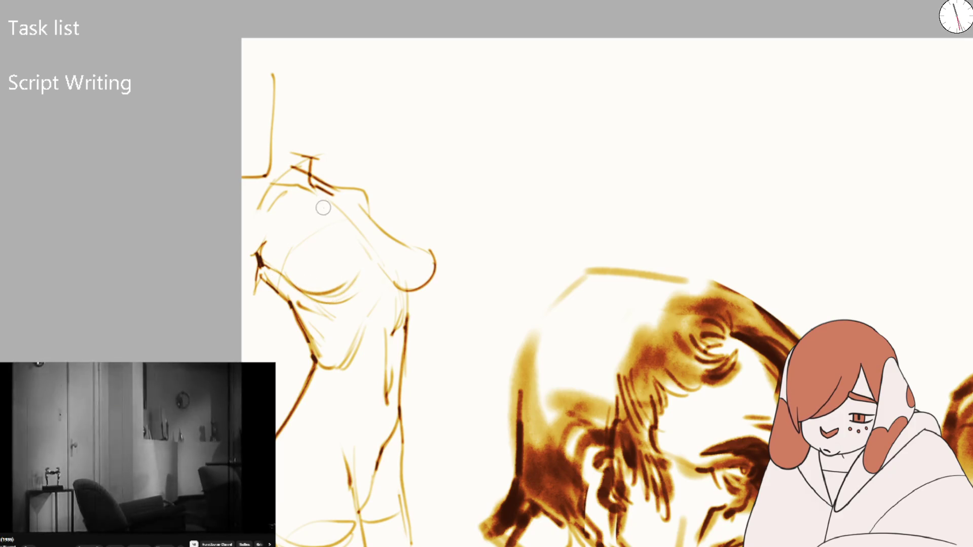
pyautogui.moveTo(327, 250); pyautogui.dragTo(307, 252)
pyautogui.hotkey('ctrl', 'z')
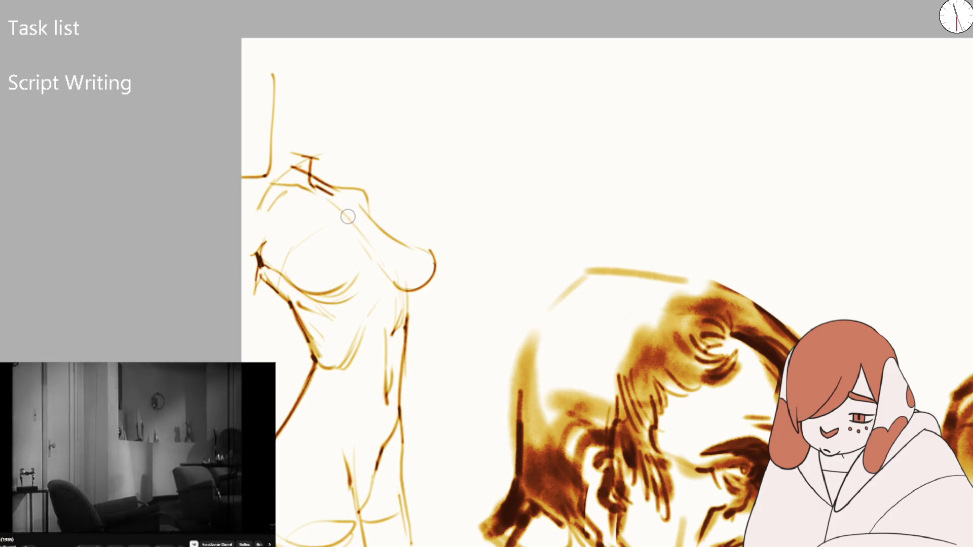
pyautogui.moveTo(340, 205); pyautogui.dragTo(443, 305)
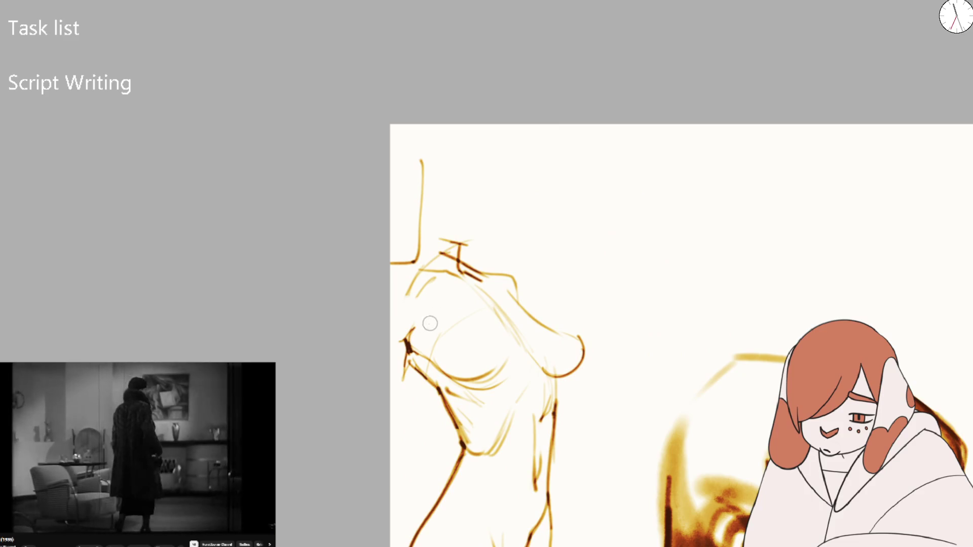
# - Ink the left chest contour, shoulder-and-back line and lower chest curve, erasing the dark stroke
pyautogui.moveTo(411, 345); pyautogui.dragTo(403, 375)
pyautogui.moveTo(443, 408); pyautogui.dragTo(400, 264)
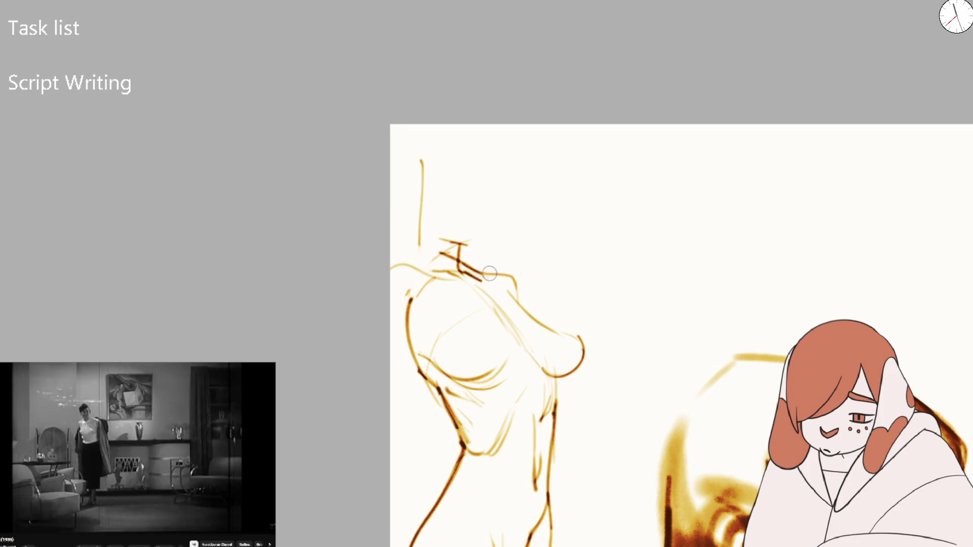
pyautogui.moveTo(483, 273); pyautogui.dragTo(518, 324)
pyautogui.moveTo(419, 348); pyautogui.dragTo(479, 380)
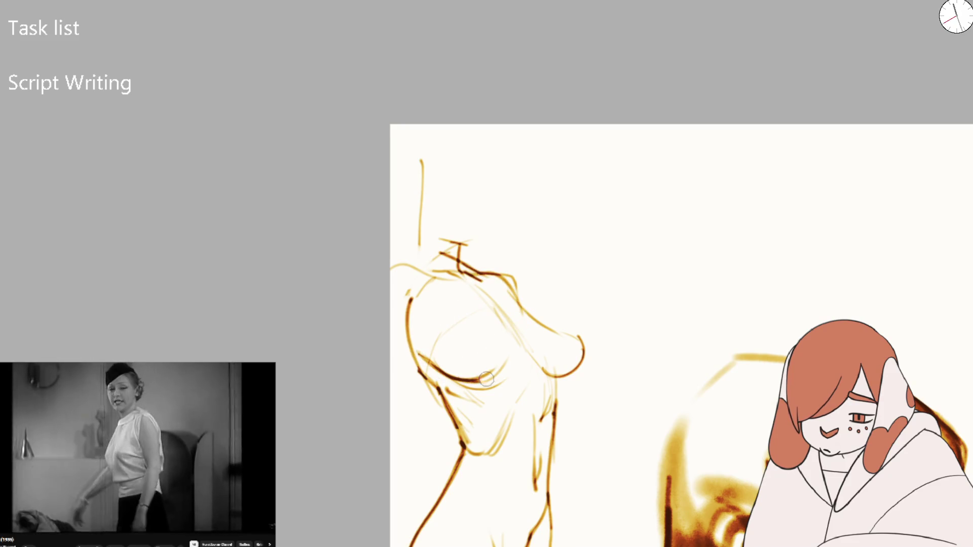
pyautogui.press('e')
pyautogui.moveTo(456, 327)
pyautogui.mouseDown()
pyautogui.moveTo(421, 352)
pyautogui.moveTo(459, 372)
pyautogui.moveTo(512, 329)
pyautogui.mouseUp()
pyautogui.press('e')
pyautogui.press('e')
pyautogui.press('e')
# - Discard the darker chest strokes, erase the vertical neck guide and hatching, and leave a thin rising line
pyautogui.hotkey('ctrl', 'z')
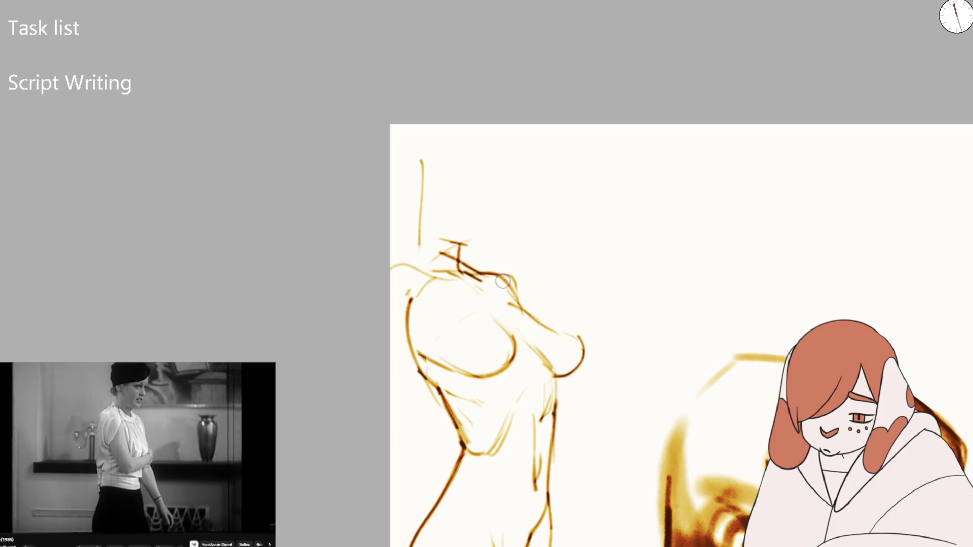
pyautogui.moveTo(506, 287); pyautogui.dragTo(551, 329)
pyautogui.hotkey('ctrl', 'z')
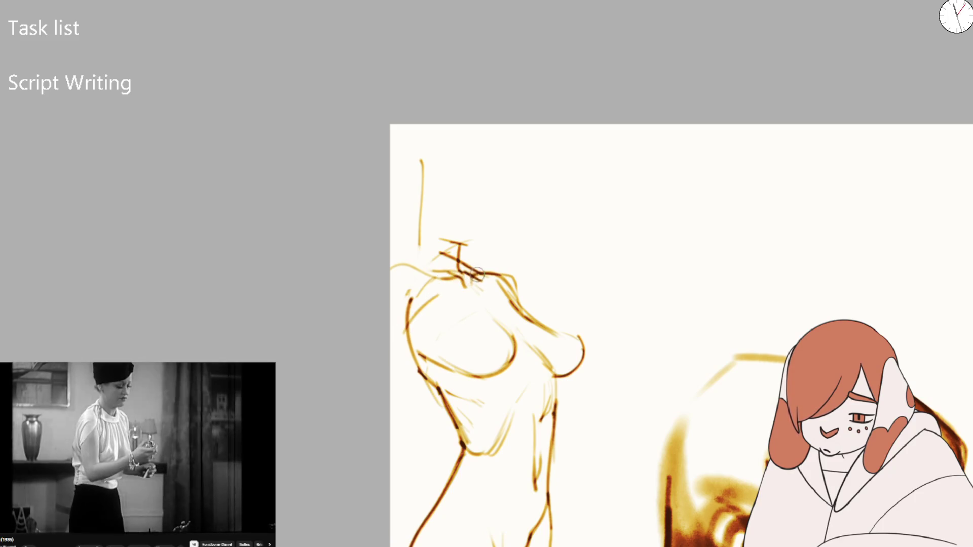
pyautogui.moveTo(480, 273); pyautogui.dragTo(518, 306)
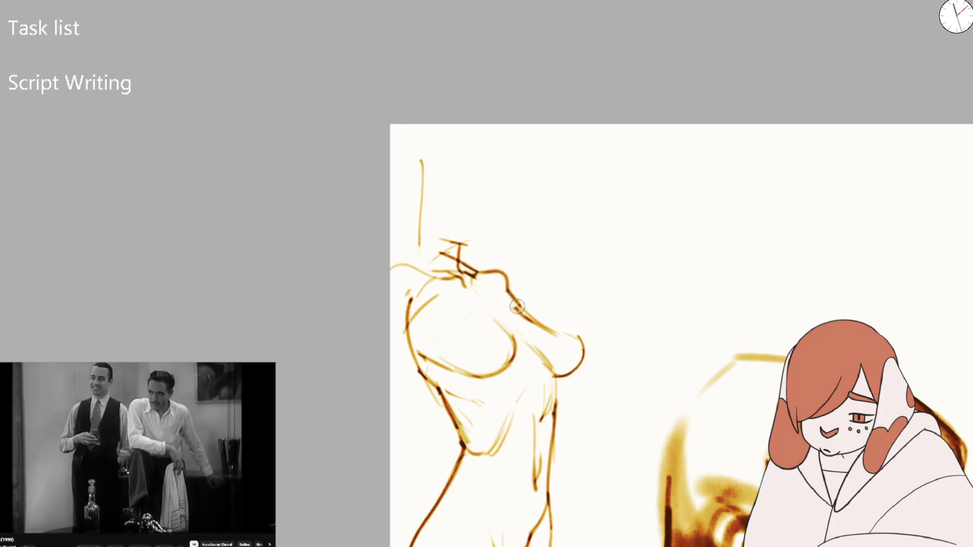
pyautogui.hotkey('ctrl', 'z')
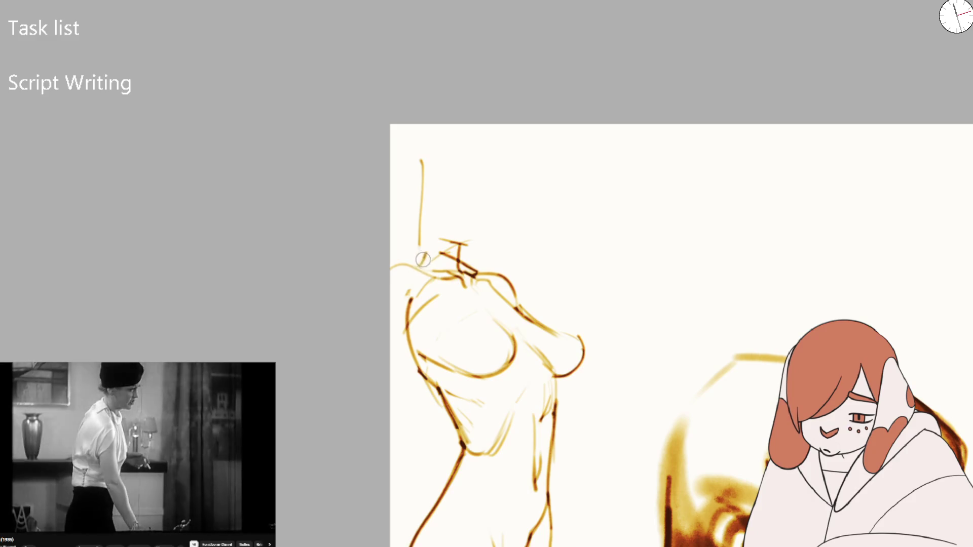
pyautogui.moveTo(424, 189); pyautogui.dragTo(428, 267)
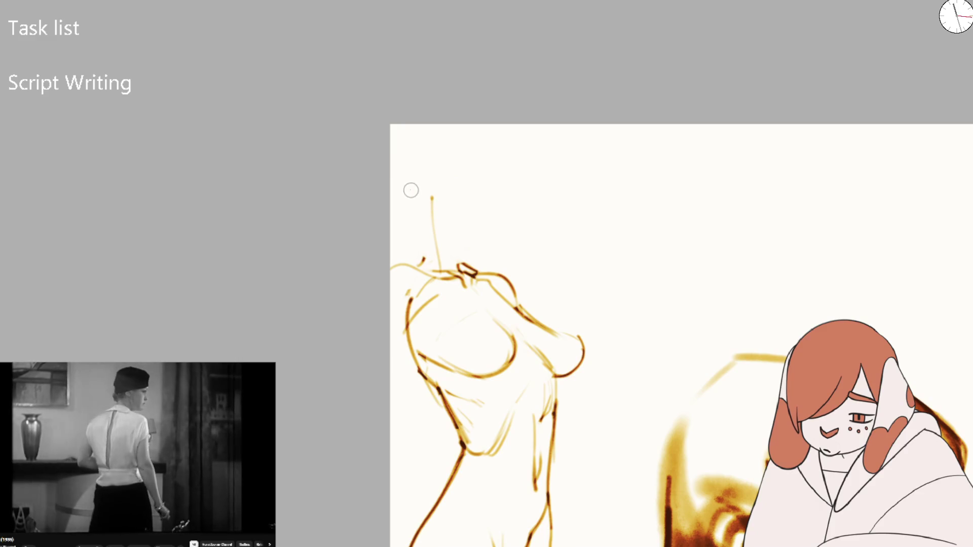
pyautogui.moveTo(408, 179); pyautogui.dragTo(410, 216)
# - Draw the curved head outline, a face guide, the neck stroke and the ear
pyautogui.moveTo(468, 247)
pyautogui.mouseDown()
pyautogui.moveTo(443, 241)
pyautogui.moveTo(480, 230)
pyautogui.mouseUp()
pyautogui.hotkey('ctrl', 'z')
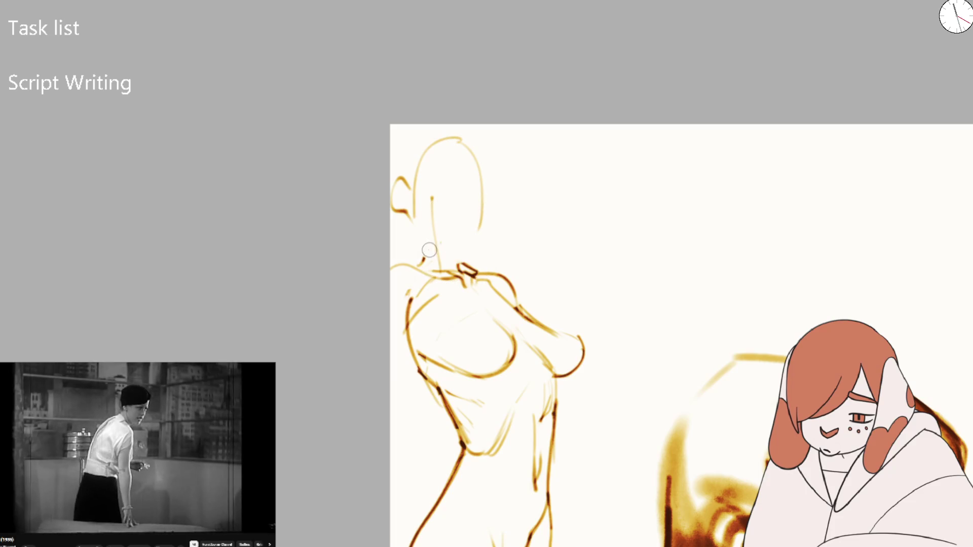
pyautogui.moveTo(429, 196)
pyautogui.mouseDown()
pyautogui.moveTo(472, 205)
pyautogui.moveTo(459, 198)
pyautogui.mouseUp()
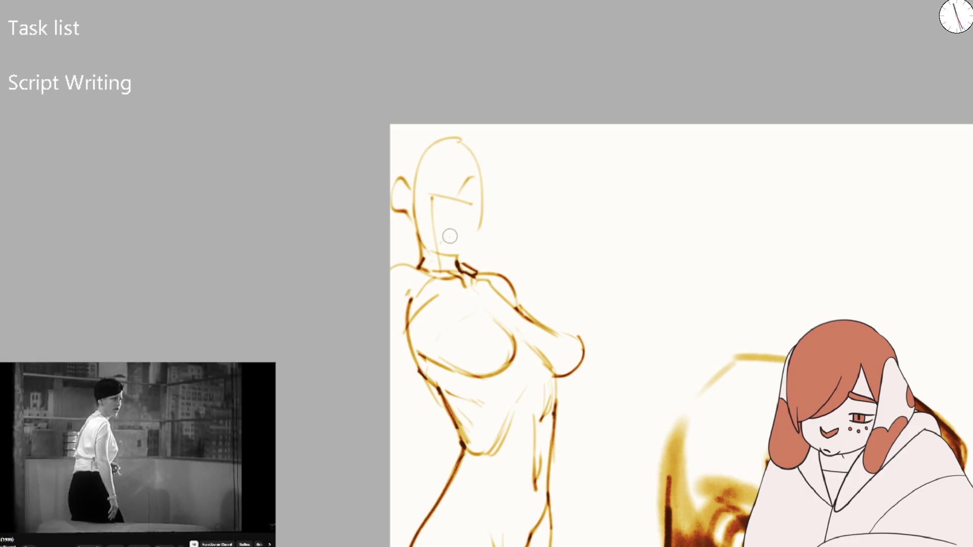
pyautogui.moveTo(431, 248); pyautogui.dragTo(453, 259)
pyautogui.moveTo(409, 175)
pyautogui.mouseDown()
pyautogui.moveTo(414, 245)
pyautogui.moveTo(461, 231)
pyautogui.mouseUp()
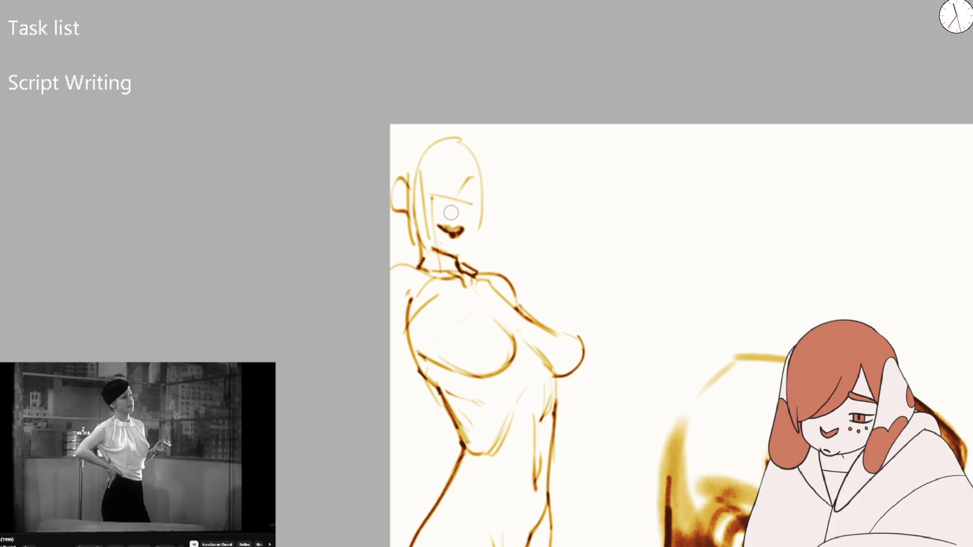
# - Mark both eyes, darken the left one, add its eyebrow, and shrink the brush
pyautogui.moveTo(462, 201); pyautogui.dragTo(473, 196)
pyautogui.moveTo(457, 164)
pyautogui.mouseDown()
pyautogui.moveTo(464, 198)
pyautogui.moveTo(440, 195)
pyautogui.mouseUp()
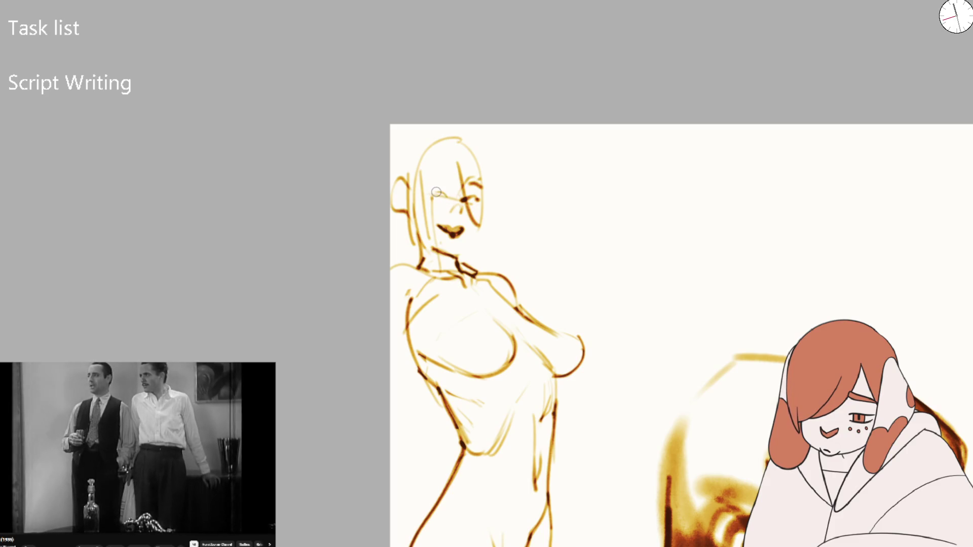
pyautogui.moveTo(427, 196); pyautogui.dragTo(435, 201)
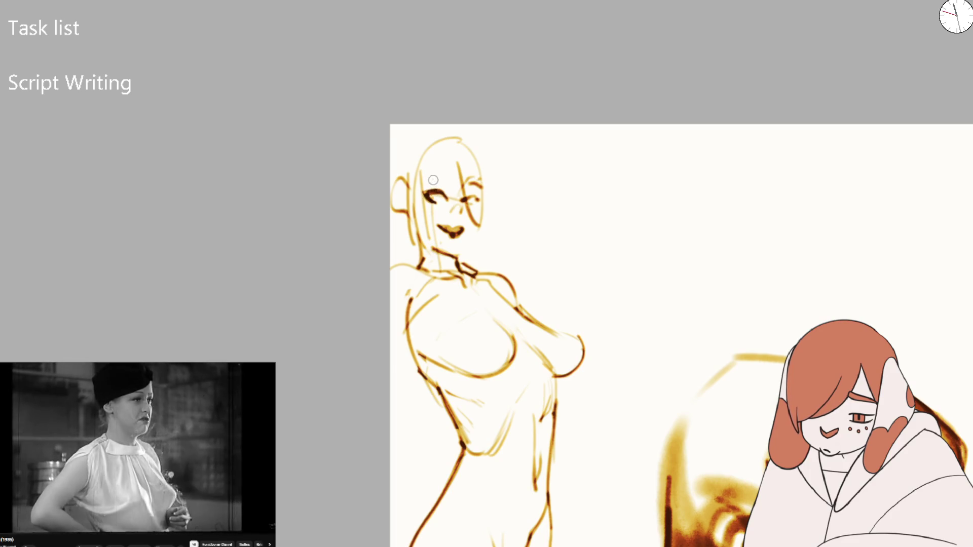
pyautogui.moveTo(428, 176)
pyautogui.mouseDown()
pyautogui.moveTo(452, 181)
pyautogui.moveTo(432, 197)
pyautogui.mouseUp()
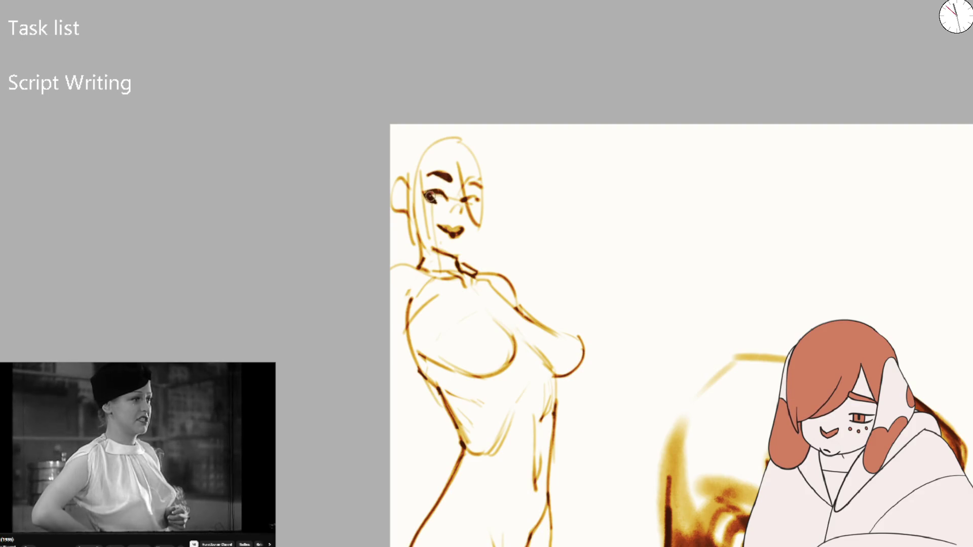
pyautogui.press('[')
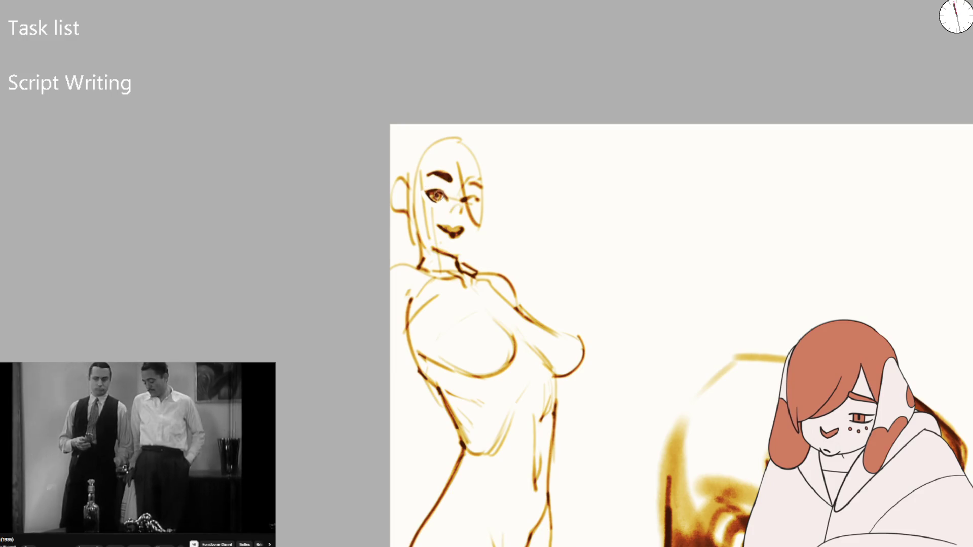
# - Erase the lips and nose, then draw an eye-to-chin line and a cheek-to-jaw contour
pyautogui.scroll(3, 437, 195)
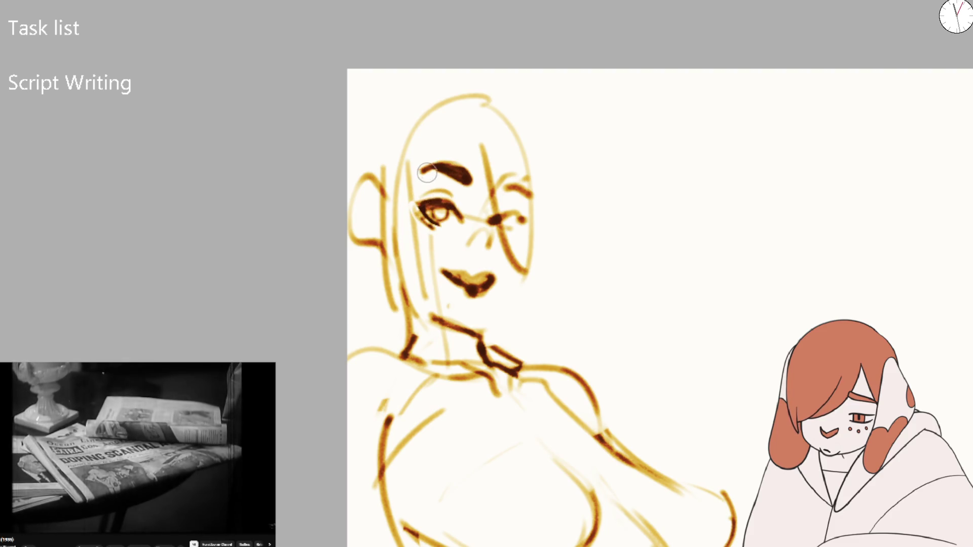
pyautogui.scroll(-3, 495, 310)
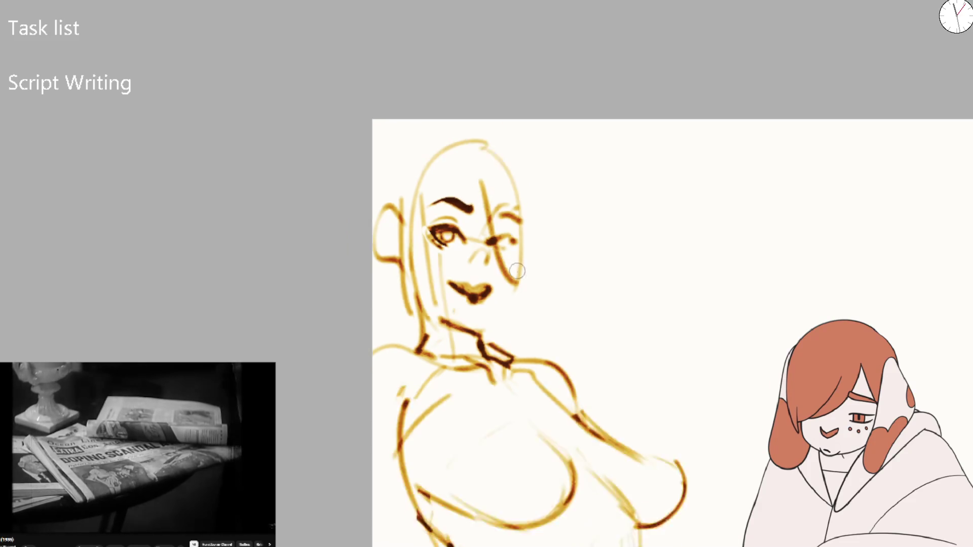
pyautogui.scroll(3, 495, 310)
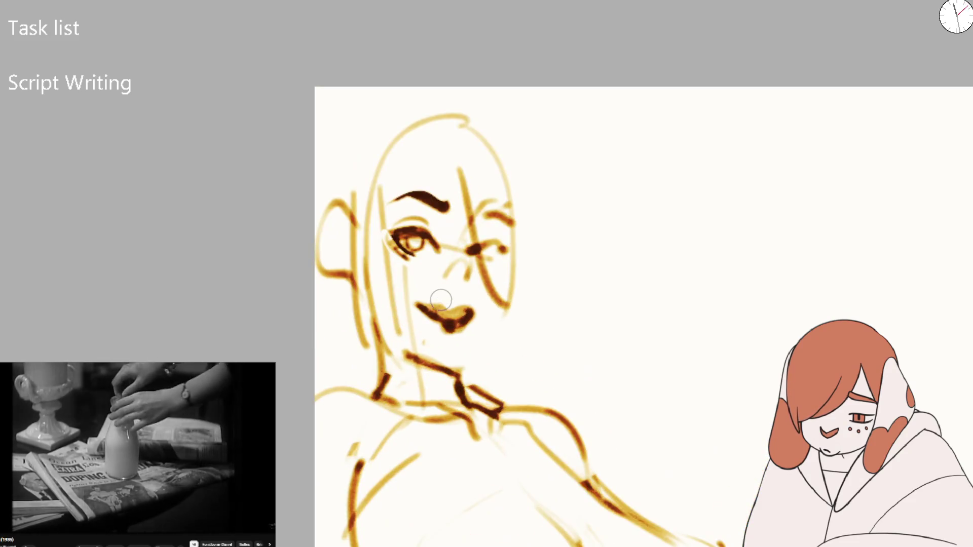
pyautogui.moveTo(480, 317); pyautogui.dragTo(459, 289)
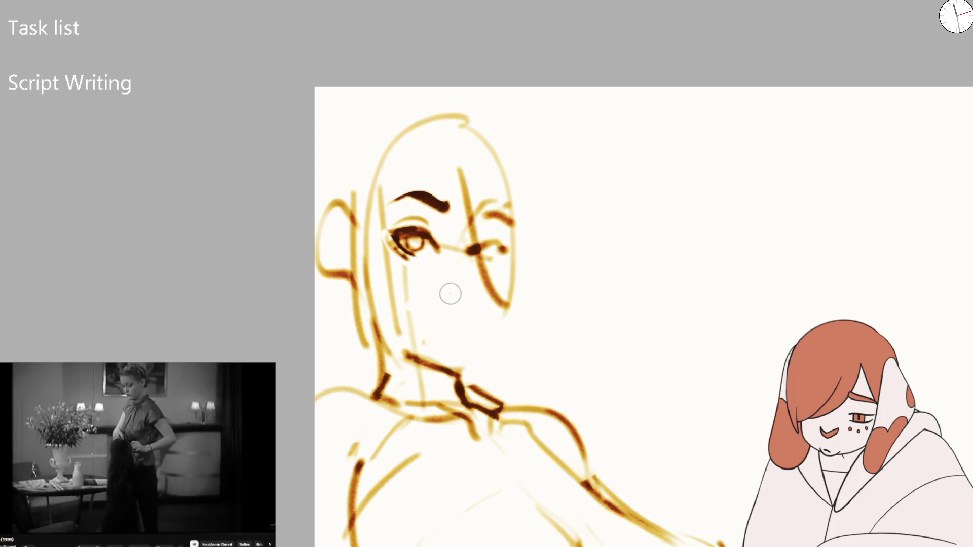
pyautogui.moveTo(465, 228)
pyautogui.mouseDown()
pyautogui.moveTo(440, 349)
pyautogui.moveTo(481, 337)
pyautogui.mouseUp()
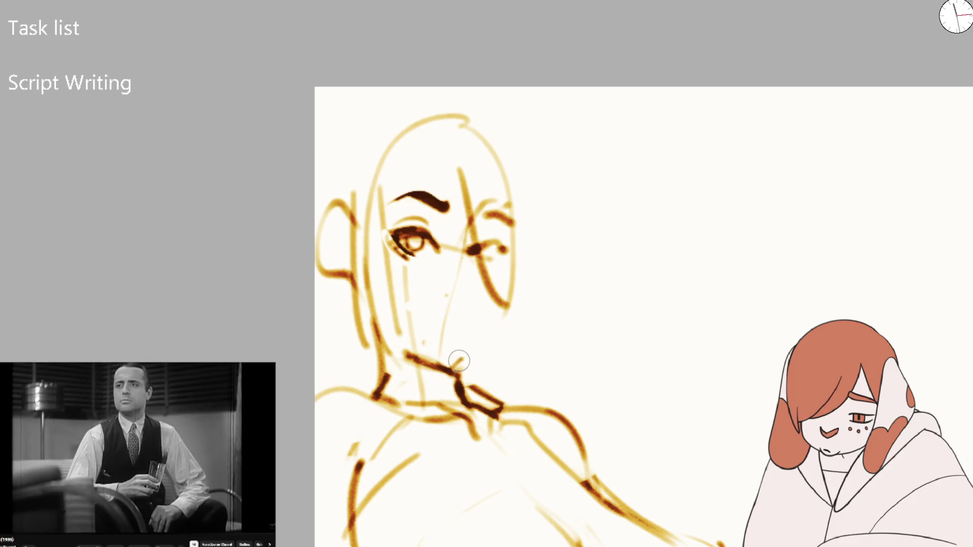
pyautogui.moveTo(501, 241)
pyautogui.mouseDown()
pyautogui.moveTo(503, 304)
pyautogui.moveTo(448, 370)
pyautogui.mouseUp()
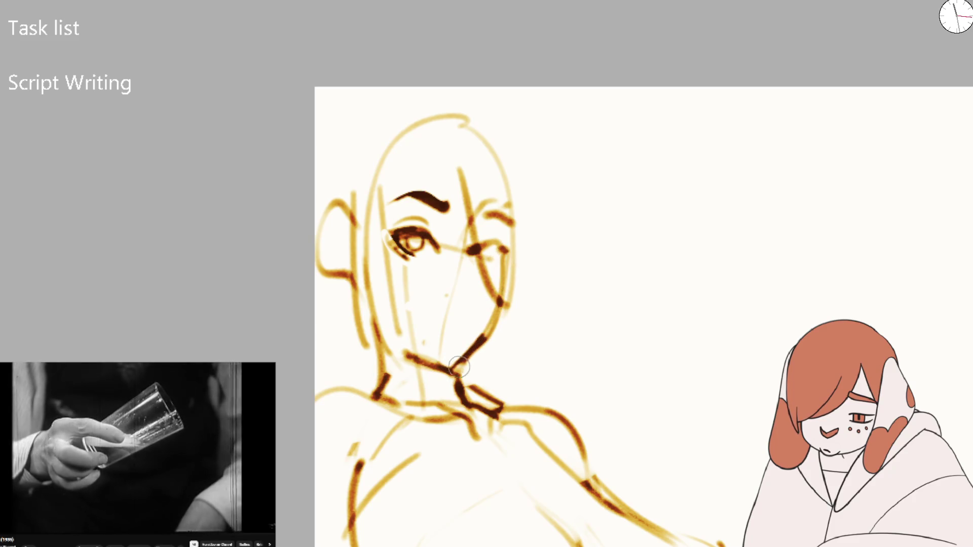
pyautogui.scroll(-5, 482, 295)
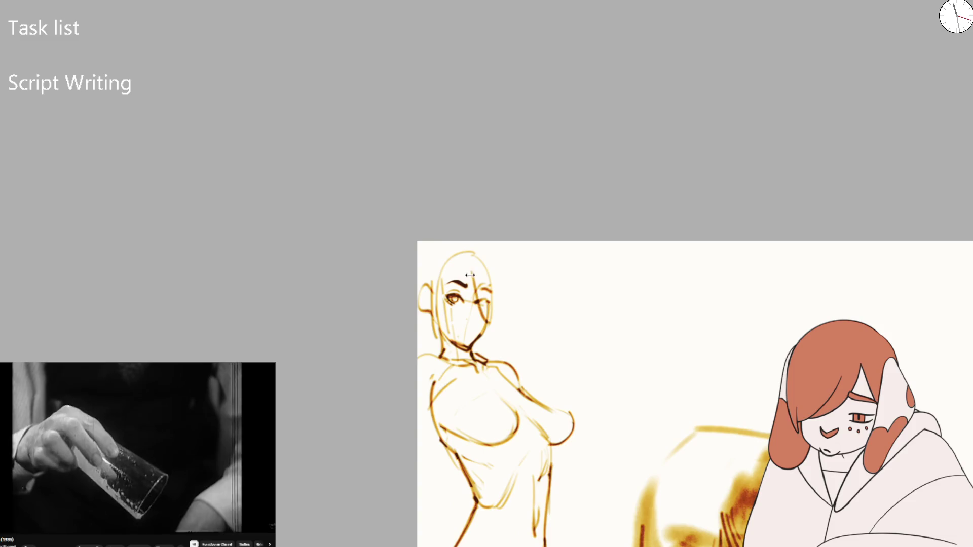
# - Draw the neck line, darken the ear into it, and add face and brow guides
pyautogui.scroll(3, 467, 370)
pyautogui.scroll(2, 413, 335)
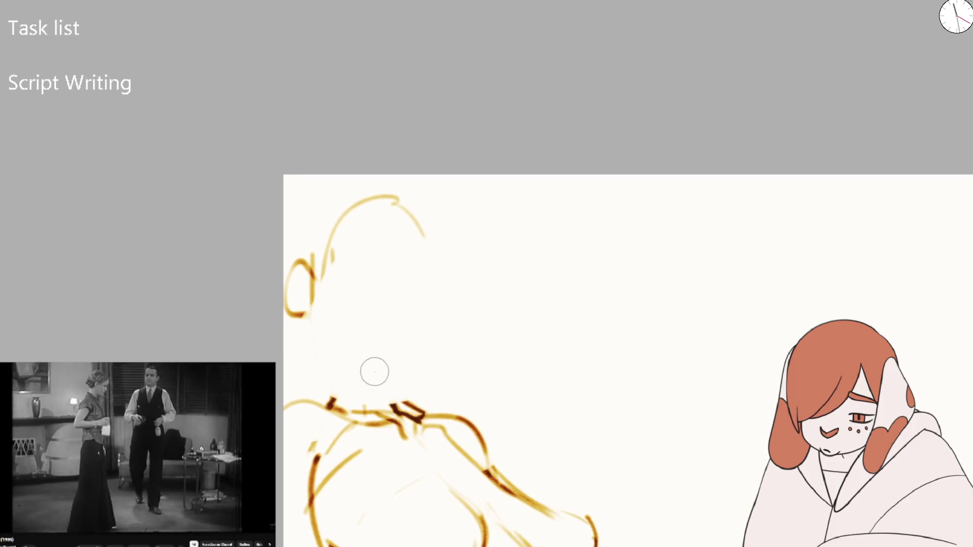
pyautogui.moveTo(330, 403); pyautogui.dragTo(331, 343)
pyautogui.moveTo(318, 299); pyautogui.dragTo(326, 330)
pyautogui.moveTo(296, 271)
pyautogui.mouseDown()
pyautogui.moveTo(303, 322)
pyautogui.moveTo(326, 331)
pyautogui.moveTo(329, 287)
pyautogui.mouseUp()
pyautogui.moveTo(385, 406)
pyautogui.mouseDown()
pyautogui.moveTo(364, 301)
pyautogui.moveTo(432, 282)
pyautogui.mouseUp()
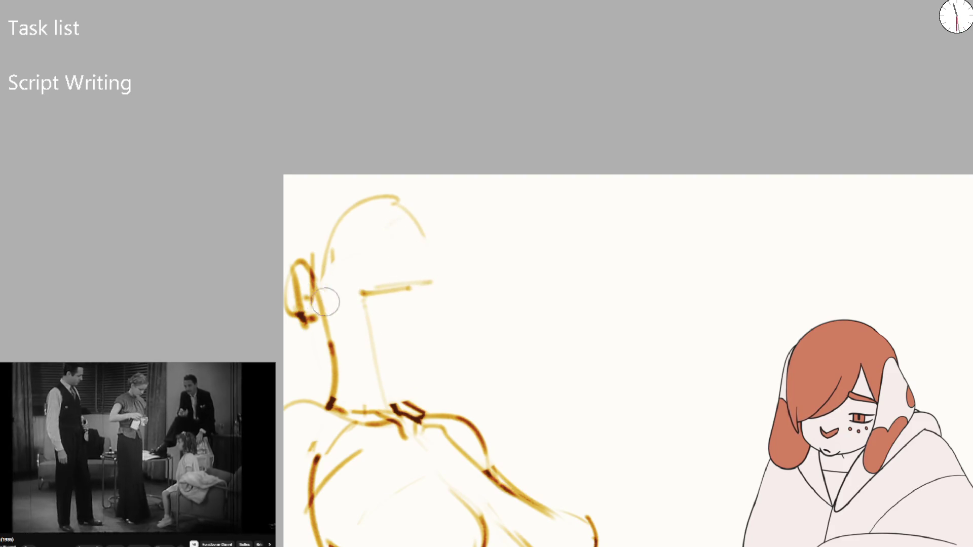
pyautogui.moveTo(378, 375); pyautogui.dragTo(419, 373)
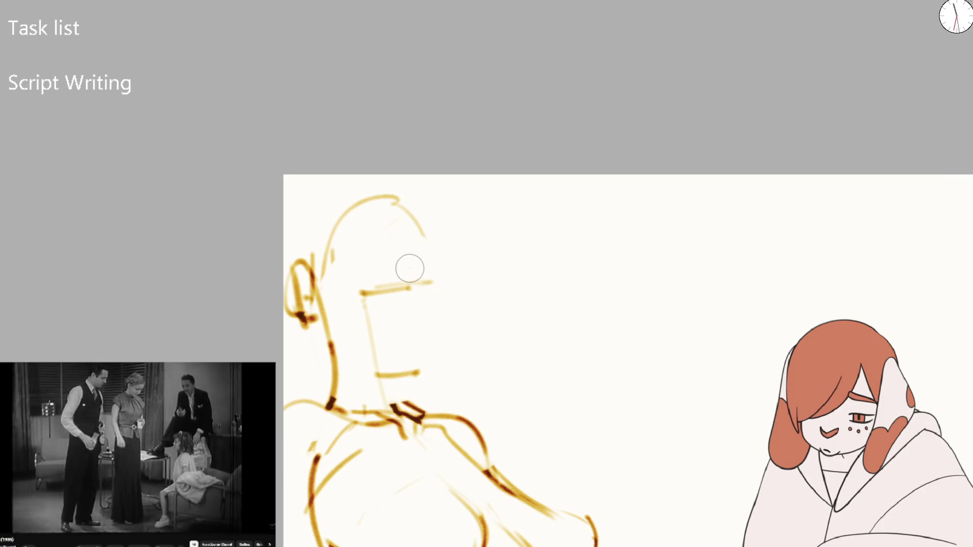
pyautogui.moveTo(339, 267)
pyautogui.mouseDown()
pyautogui.moveTo(369, 242)
pyautogui.moveTo(413, 236)
pyautogui.mouseUp()
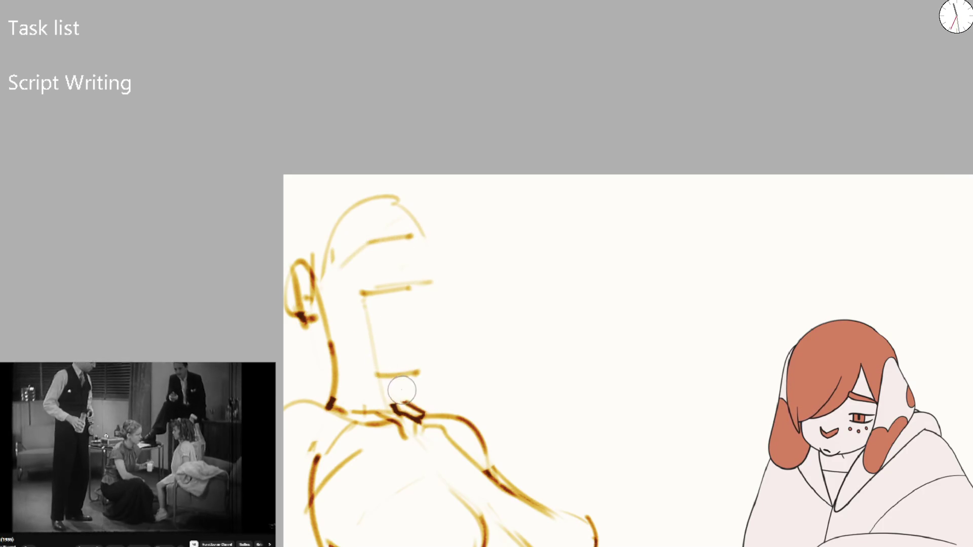
pyautogui.moveTo(394, 384); pyautogui.dragTo(400, 408)
pyautogui.moveTo(335, 355)
pyautogui.mouseDown()
pyautogui.moveTo(284, 395)
pyautogui.moveTo(326, 391)
pyautogui.mouseUp()
# - Erase the rough shoulder strokes and redraw the sloping shoulder, collarbones and collar curve
pyautogui.moveTo(337, 446); pyautogui.dragTo(284, 421)
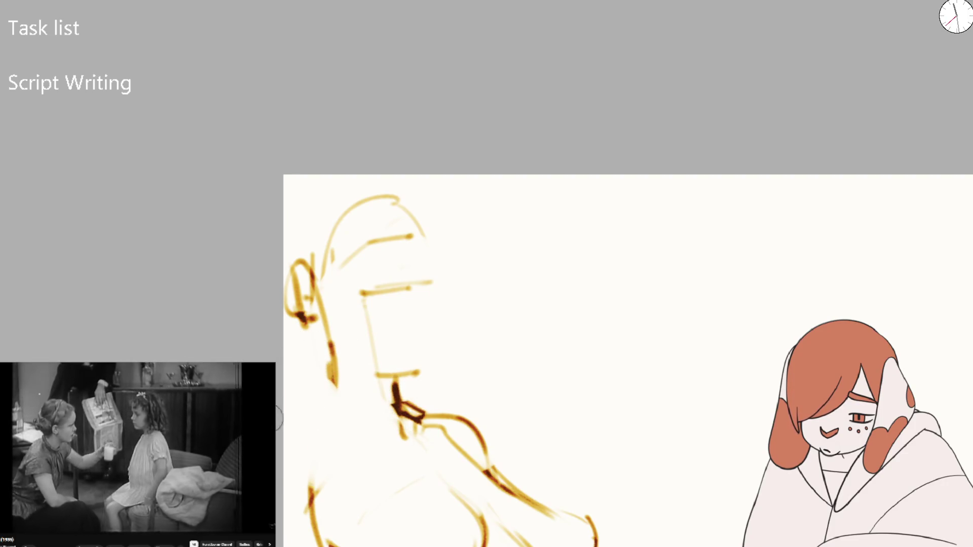
pyautogui.moveTo(332, 376); pyautogui.dragTo(284, 409)
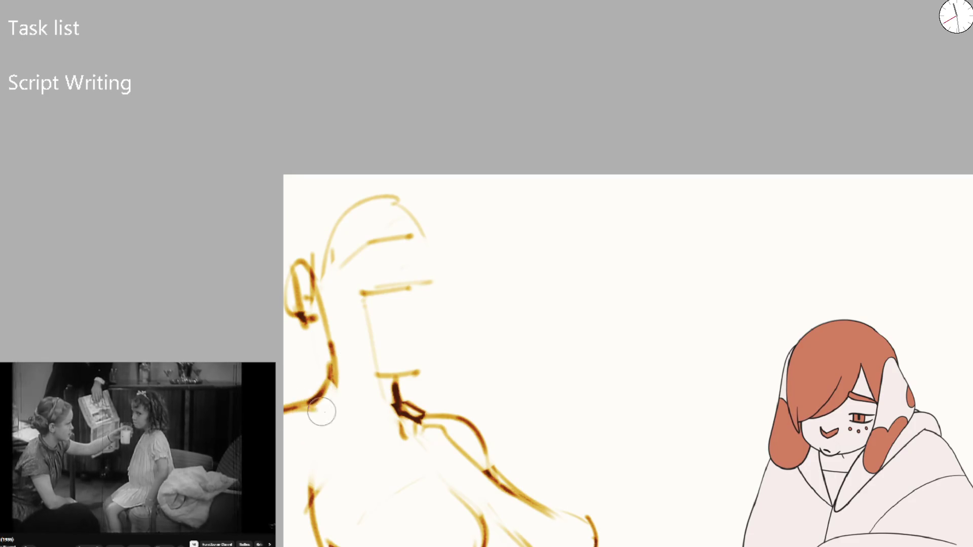
pyautogui.moveTo(316, 477); pyautogui.dragTo(315, 532)
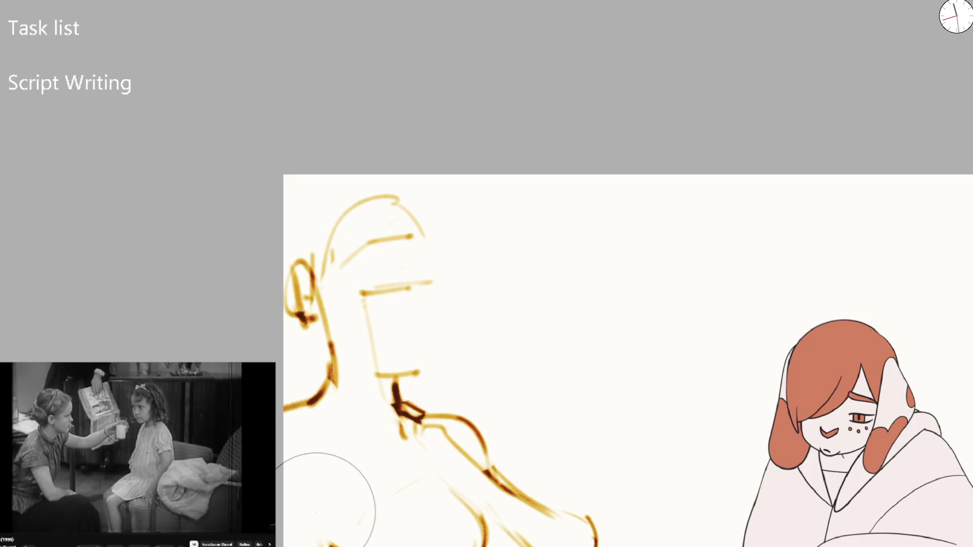
pyautogui.moveTo(284, 416); pyautogui.dragTo(400, 450)
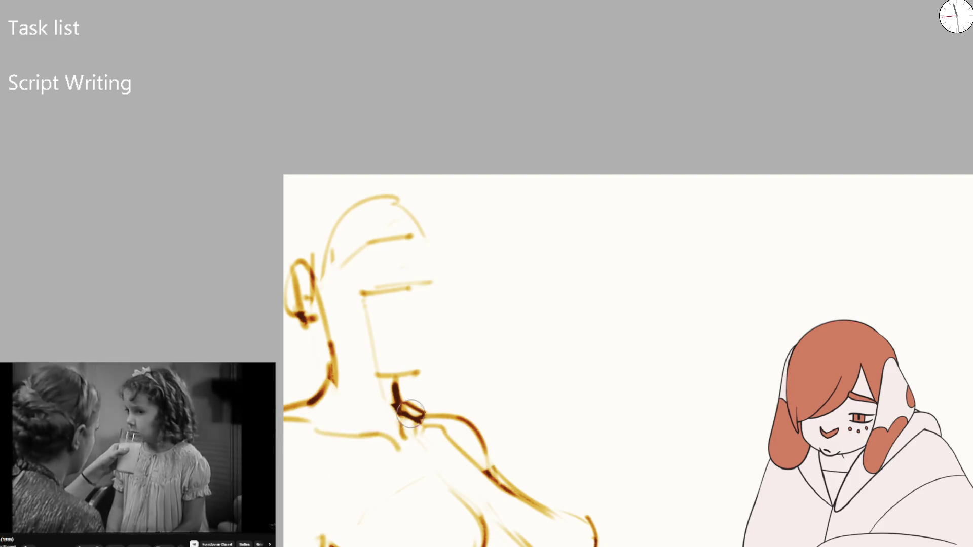
pyautogui.moveTo(393, 385)
pyautogui.mouseDown()
pyautogui.moveTo(389, 413)
pyautogui.moveTo(398, 402)
pyautogui.moveTo(402, 435)
pyautogui.moveTo(441, 431)
pyautogui.mouseUp()
pyautogui.moveTo(397, 402); pyautogui.dragTo(439, 430)
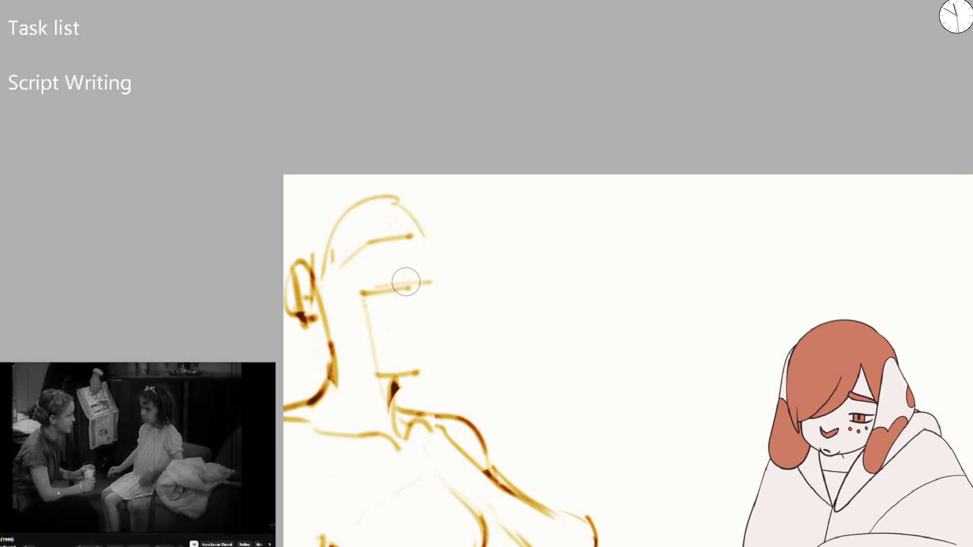
# - With a larger brush, dab tone on cheek, brow and eye, then add brow hair and jawlines
pyautogui.press(']')
pyautogui.press(']')
pyautogui.click(400, 317)
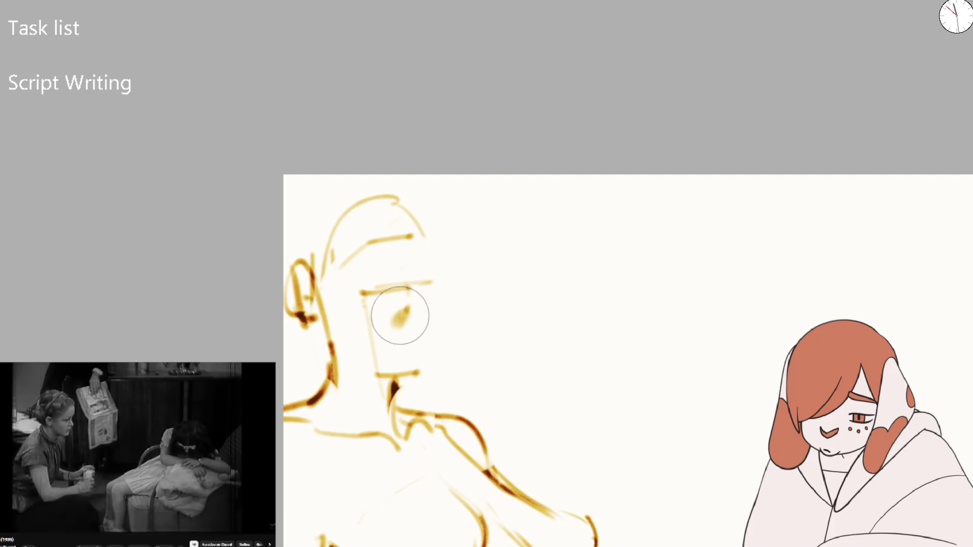
pyautogui.click(373, 277)
pyautogui.click(361, 292)
pyautogui.moveTo(345, 265)
pyautogui.mouseDown()
pyautogui.moveTo(385, 225)
pyautogui.moveTo(430, 283)
pyautogui.mouseUp()
pyautogui.moveTo(382, 346); pyautogui.dragTo(393, 341)
pyautogui.moveTo(402, 251); pyautogui.dragTo(407, 393)
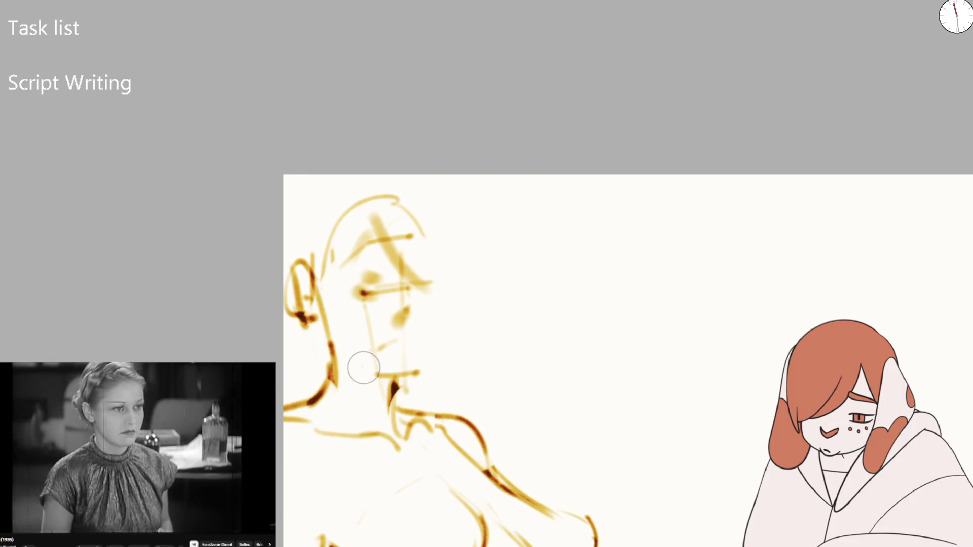
pyautogui.moveTo(334, 349)
pyautogui.mouseDown()
pyautogui.moveTo(393, 385)
pyautogui.moveTo(418, 373)
pyautogui.mouseUp()
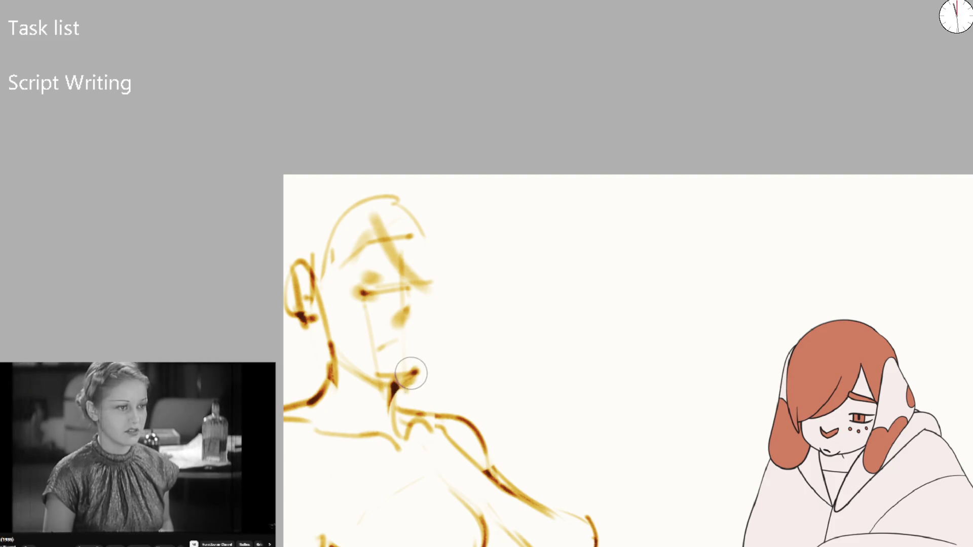
pyautogui.moveTo(432, 316)
pyautogui.mouseDown()
pyautogui.moveTo(413, 373)
pyautogui.moveTo(408, 349)
pyautogui.moveTo(400, 354)
pyautogui.moveTo(407, 342)
pyautogui.mouseUp()
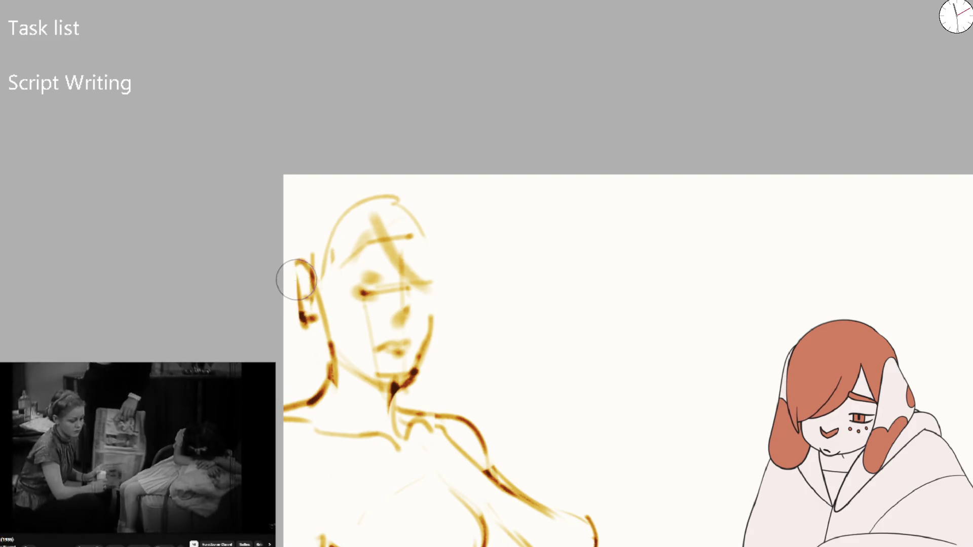
# - Redraw the ear darker, curve the left eye, darken the brow and add a face centre line
pyautogui.moveTo(296, 264); pyautogui.dragTo(306, 322)
pyautogui.moveTo(297, 284); pyautogui.dragTo(309, 324)
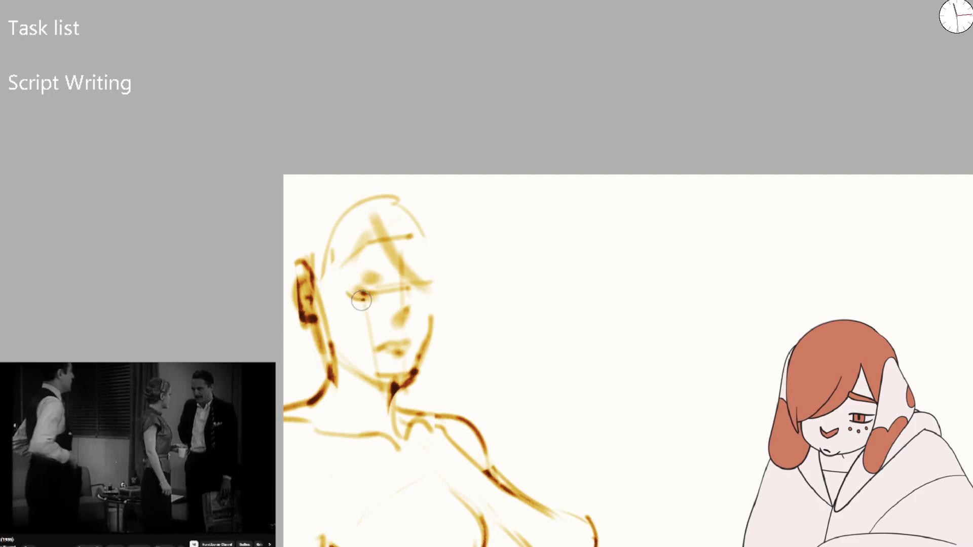
pyautogui.moveTo(349, 295)
pyautogui.mouseDown()
pyautogui.moveTo(359, 301)
pyautogui.moveTo(373, 288)
pyautogui.mouseUp()
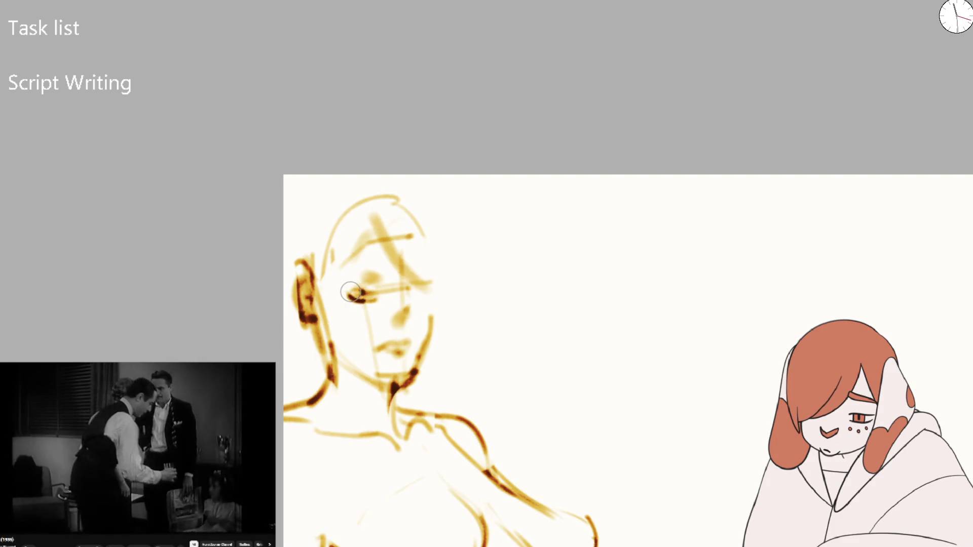
pyautogui.moveTo(343, 272)
pyautogui.mouseDown()
pyautogui.moveTo(380, 266)
pyautogui.moveTo(407, 342)
pyautogui.mouseUp()
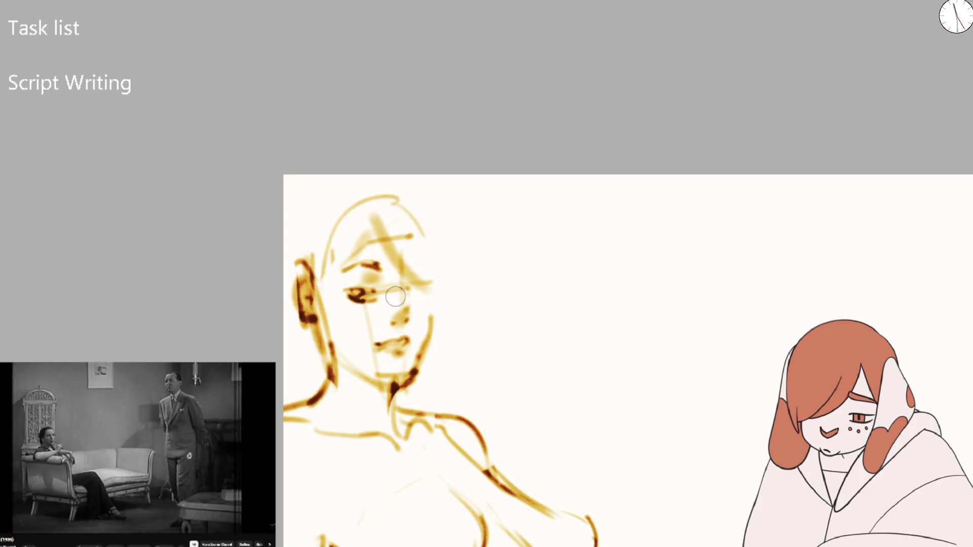
pyautogui.moveTo(404, 256); pyautogui.dragTo(394, 366)
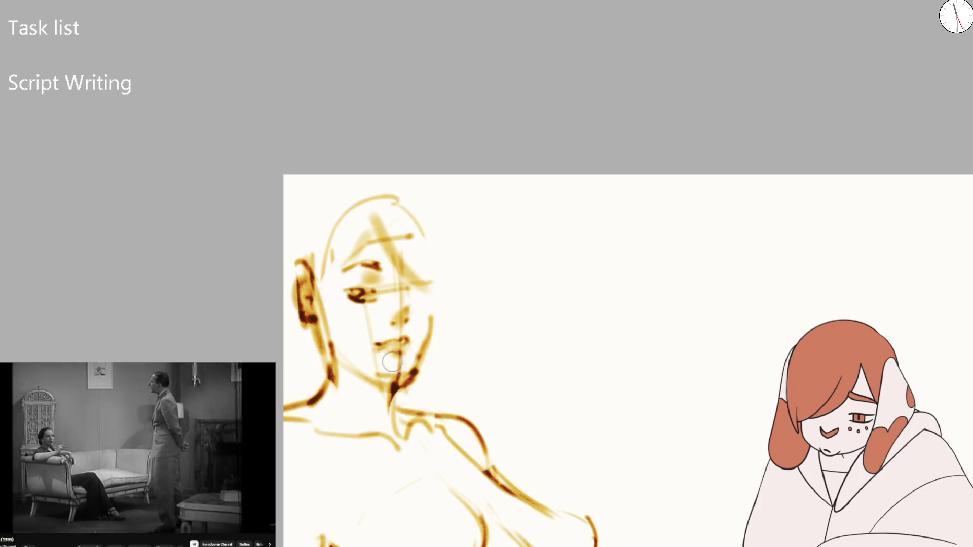
# - Add dark hair strands over and down the face, darken the lips, and zoom out
pyautogui.moveTo(379, 219); pyautogui.dragTo(372, 331)
pyautogui.moveTo(401, 261)
pyautogui.mouseDown()
pyautogui.moveTo(373, 332)
pyautogui.moveTo(426, 327)
pyautogui.mouseUp()
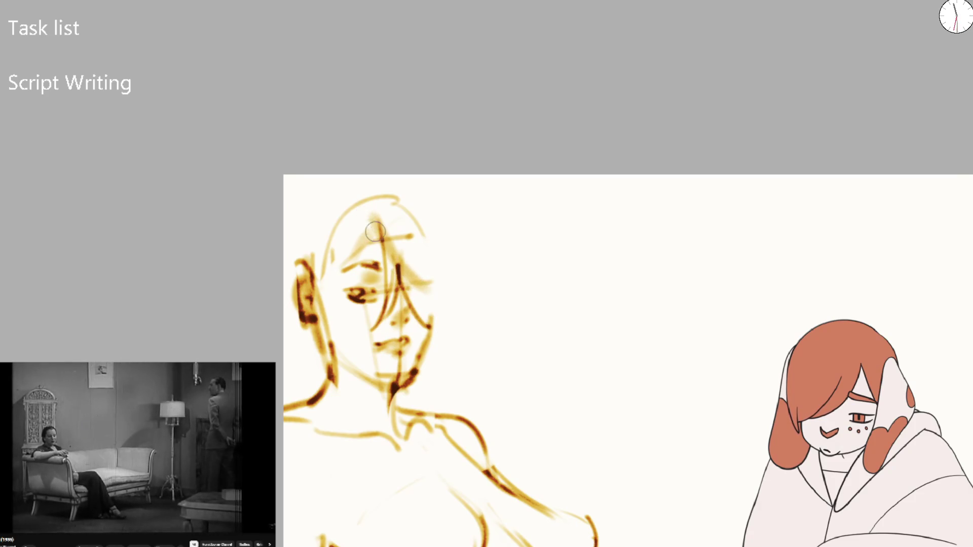
pyautogui.moveTo(375, 234); pyautogui.dragTo(319, 293)
pyautogui.moveTo(350, 246)
pyautogui.mouseDown()
pyautogui.moveTo(331, 265)
pyautogui.moveTo(310, 324)
pyautogui.moveTo(345, 351)
pyautogui.moveTo(371, 348)
pyautogui.mouseUp()
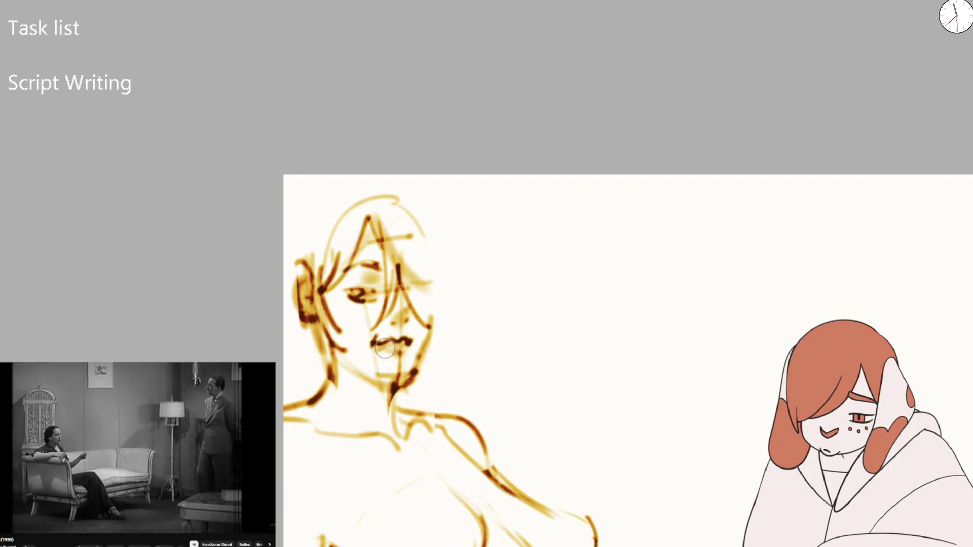
pyautogui.moveTo(385, 348); pyautogui.dragTo(398, 351)
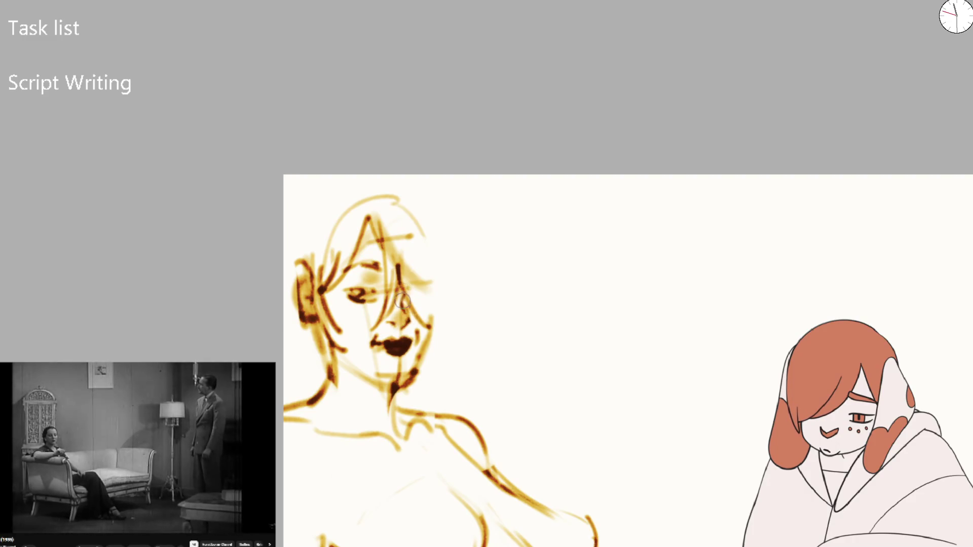
pyautogui.hotkey('ctrl', '-')
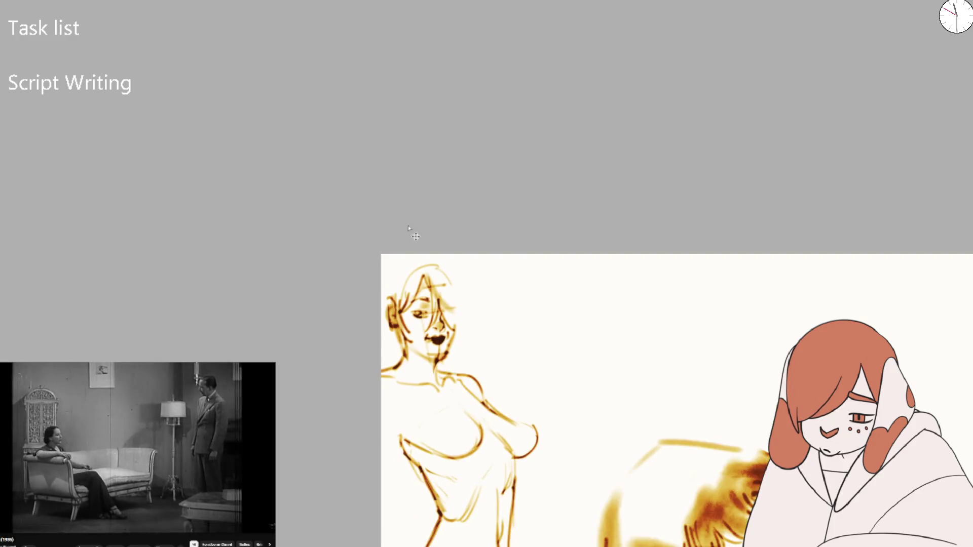
# - Mirror the canvas to check proportions, flip back, then darken the hair strand and left eye
pyautogui.press('m')
pyautogui.hotkey('ctrl', '+')
pyautogui.hotkey('ctrl', '+')
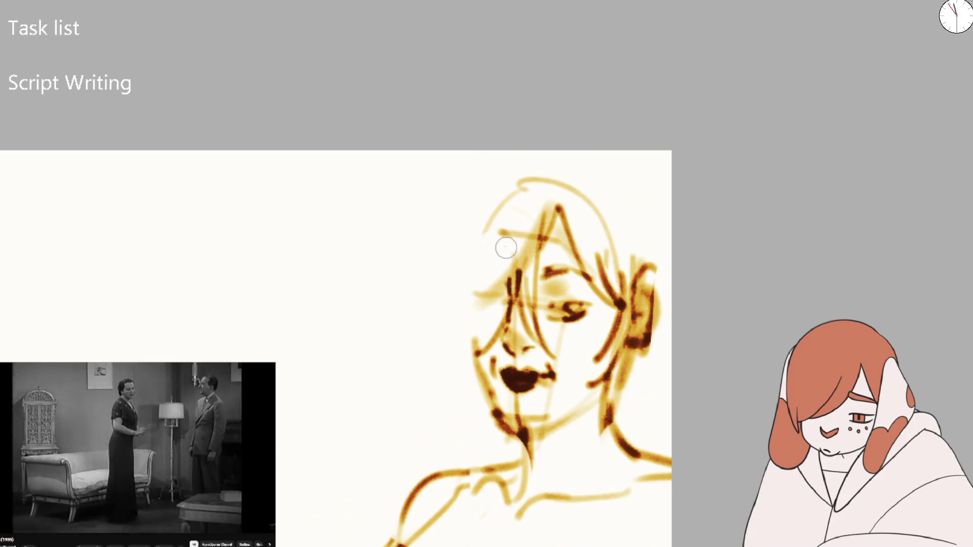
pyautogui.press('m')
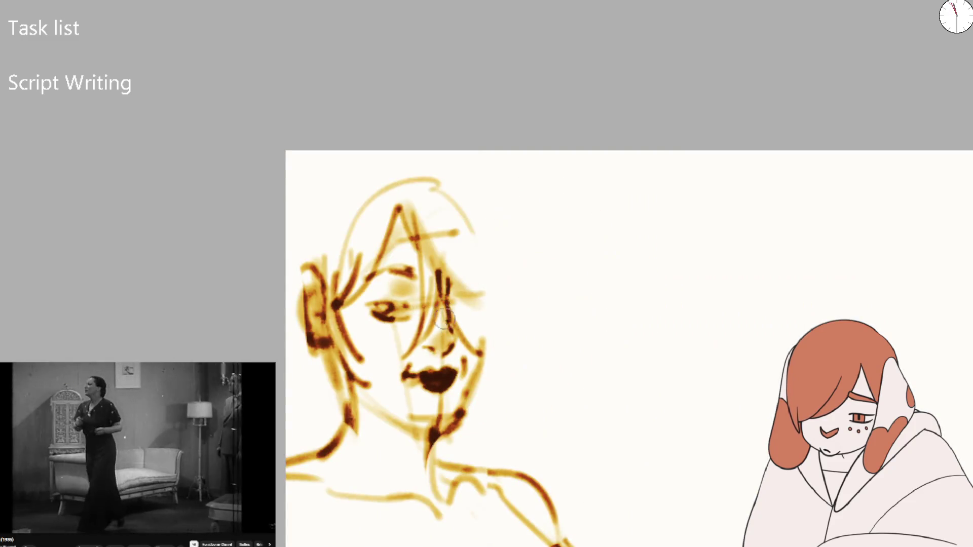
pyautogui.moveTo(440, 305); pyautogui.dragTo(448, 337)
pyautogui.moveTo(393, 299); pyautogui.dragTo(368, 309)
pyautogui.moveTo(382, 276)
pyautogui.mouseDown()
pyautogui.moveTo(406, 282)
pyautogui.moveTo(362, 302)
pyautogui.moveTo(403, 277)
pyautogui.moveTo(416, 284)
pyautogui.mouseUp()
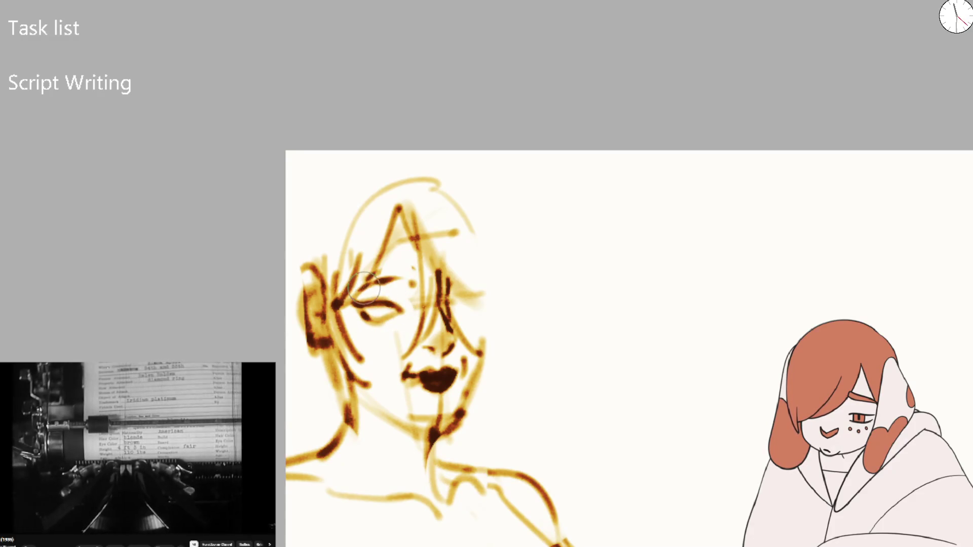
# - Sketch the cheek and jaw lines running down to the chin
pyautogui.scroll(-3, 364, 288)
pyautogui.scroll(3, 417, 239)
pyautogui.moveTo(401, 329); pyautogui.dragTo(440, 430)
pyautogui.moveTo(403, 301); pyautogui.dragTo(431, 385)
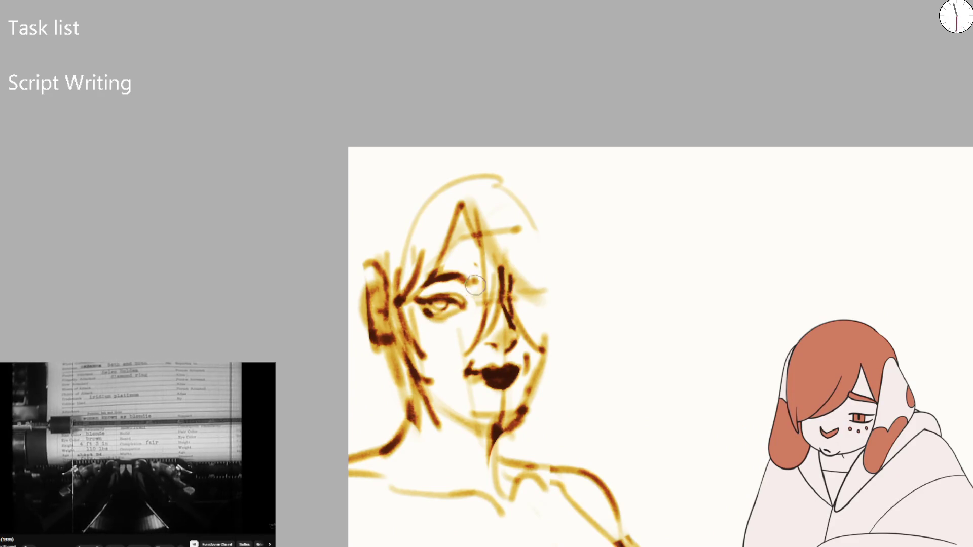
pyautogui.scroll(-3, 436, 301)
pyautogui.scroll(2, 463, 320)
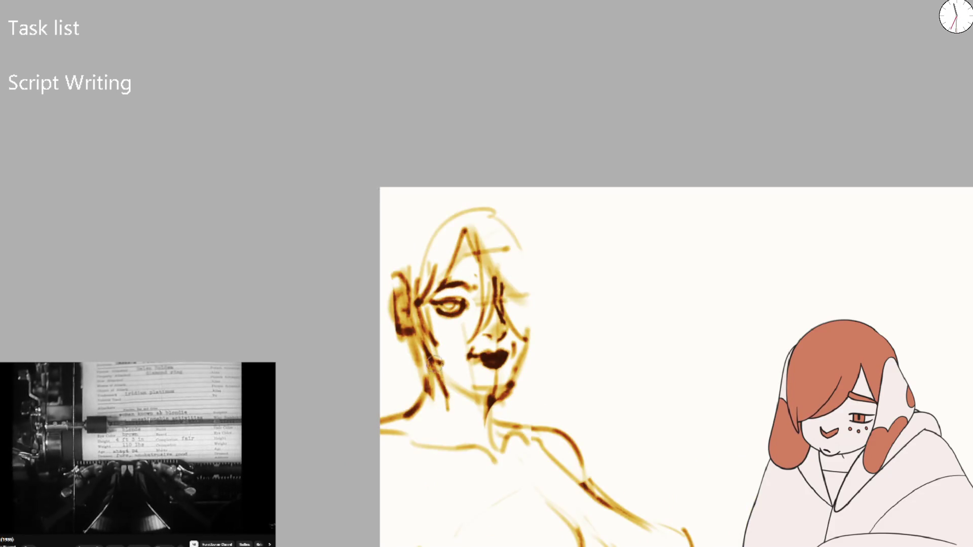
pyautogui.scroll(-3, 528, 255)
pyautogui.scroll(-2, 528, 255)
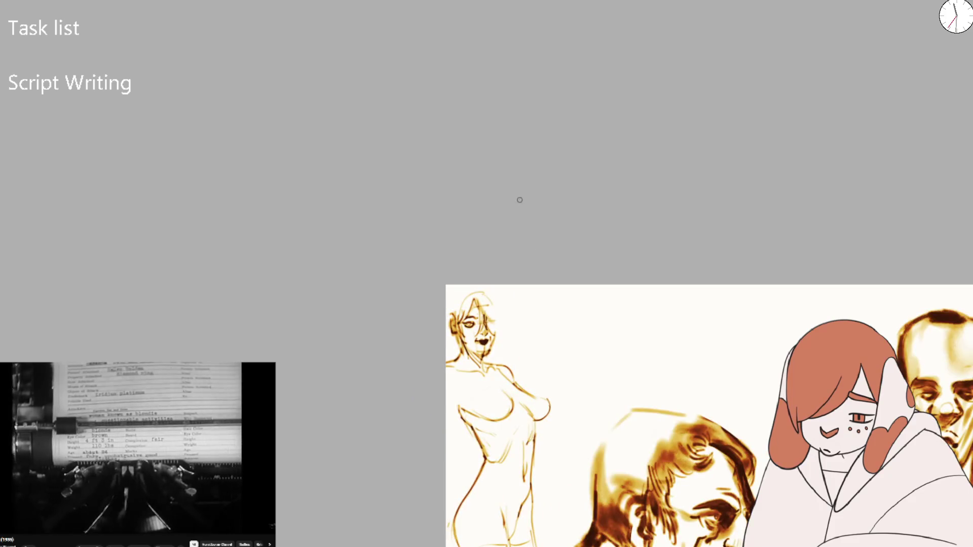
# - Draw a curved stroke along the shoulder, then erase part of it with a larger eraser
pyautogui.scroll(2, 487, 377)
pyautogui.moveTo(471, 350); pyautogui.dragTo(532, 372)
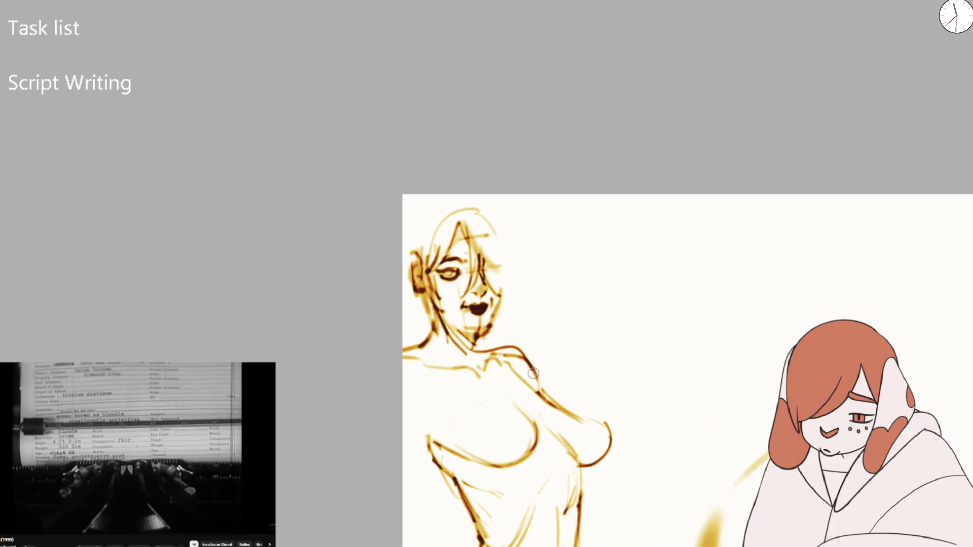
pyautogui.press('e')
pyautogui.moveTo(509, 338); pyautogui.dragTo(528, 356)
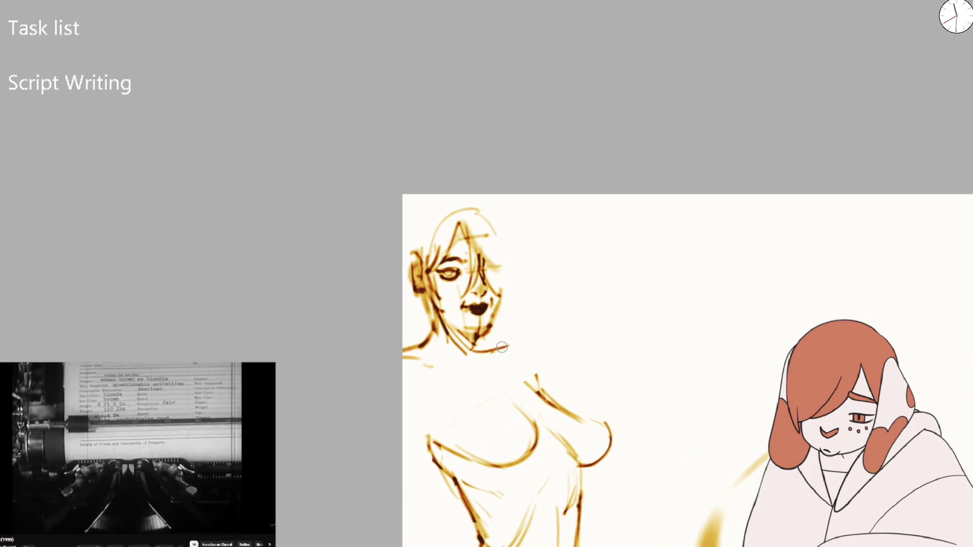
# - With the canvas mirrored, draw a shoulder stroke up to the neck and shade the left shoulder dark
pyautogui.press('m')
pyautogui.moveTo(408, 396); pyautogui.dragTo(488, 354)
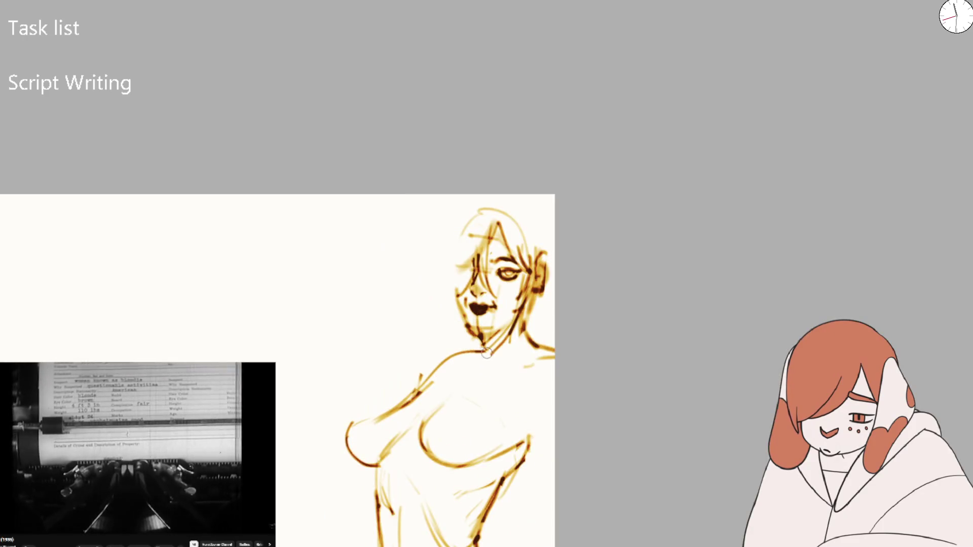
pyautogui.press('m')
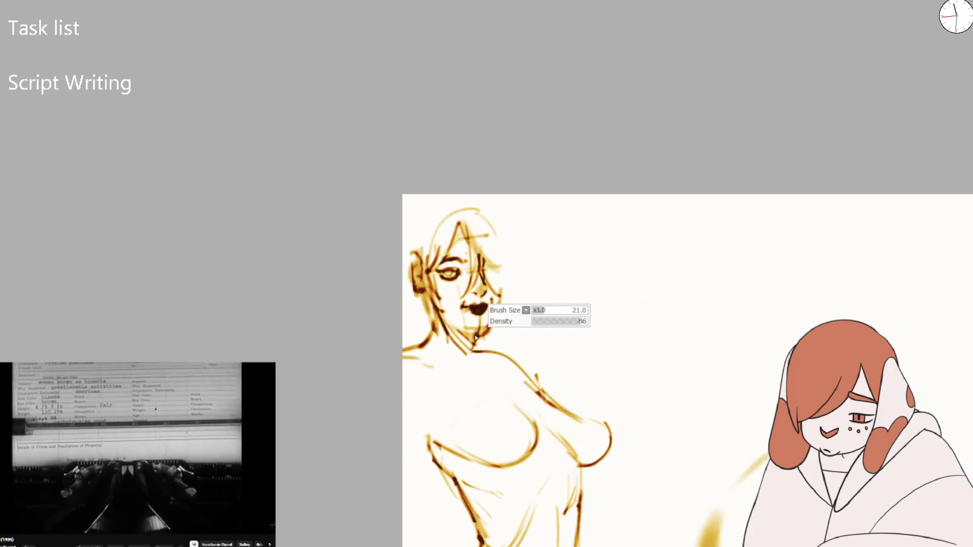
pyautogui.moveTo(452, 368)
pyautogui.mouseDown()
pyautogui.moveTo(513, 381)
pyautogui.moveTo(492, 397)
pyautogui.moveTo(444, 381)
pyautogui.mouseUp()
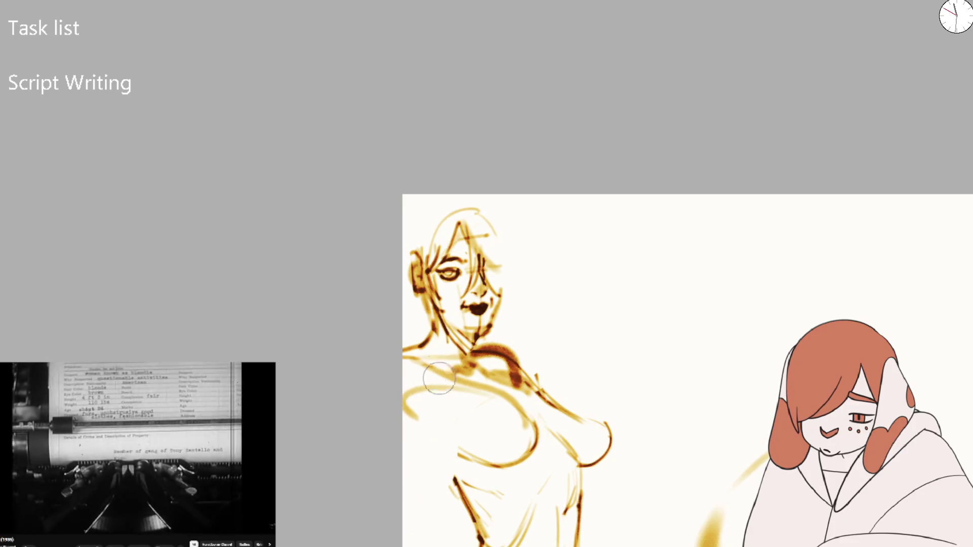
# - Shift the head and shoulders right and down, then delete the selected chest strokes
pyautogui.moveTo(425, 426); pyautogui.dragTo(522, 411)
pyautogui.moveTo(475, 336); pyautogui.dragTo(494, 348)
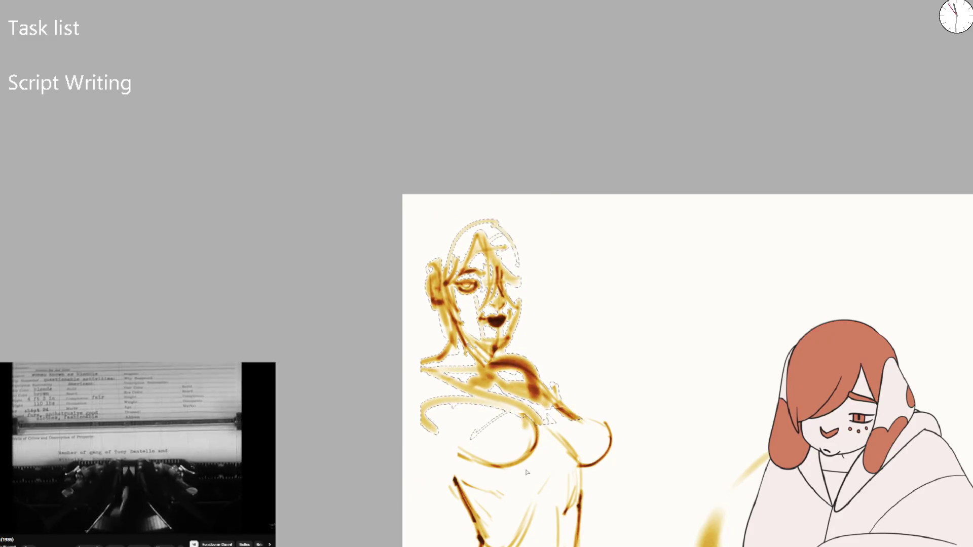
pyautogui.moveTo(509, 487); pyautogui.dragTo(456, 432)
pyautogui.press('Delete')
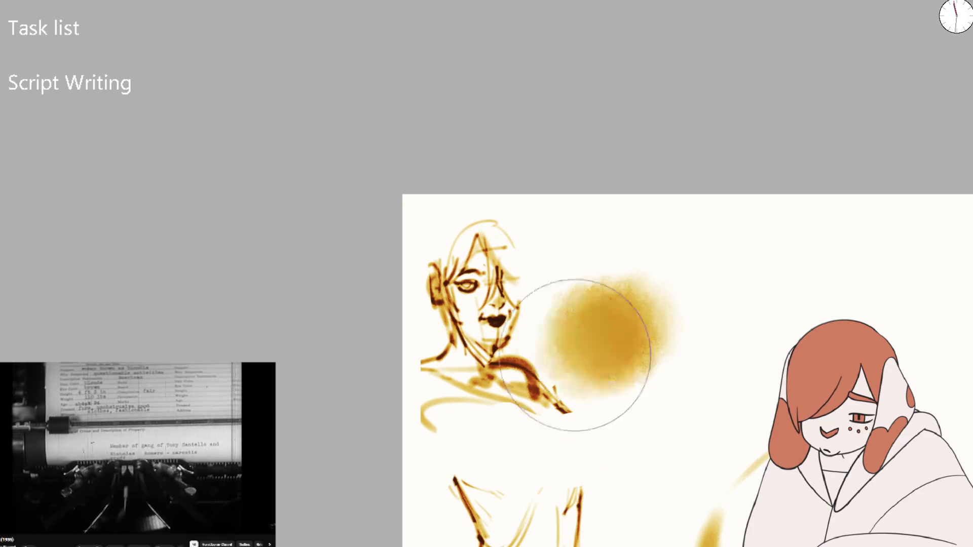
# - Undo a brown blotch and two looping test strokes, plus the dark shoulder stroke
pyautogui.moveTo(608, 314); pyautogui.dragTo(557, 456)
pyautogui.hotkey('ctrl', 'z')
pyautogui.moveTo(633, 406); pyautogui.dragTo(771, 289)
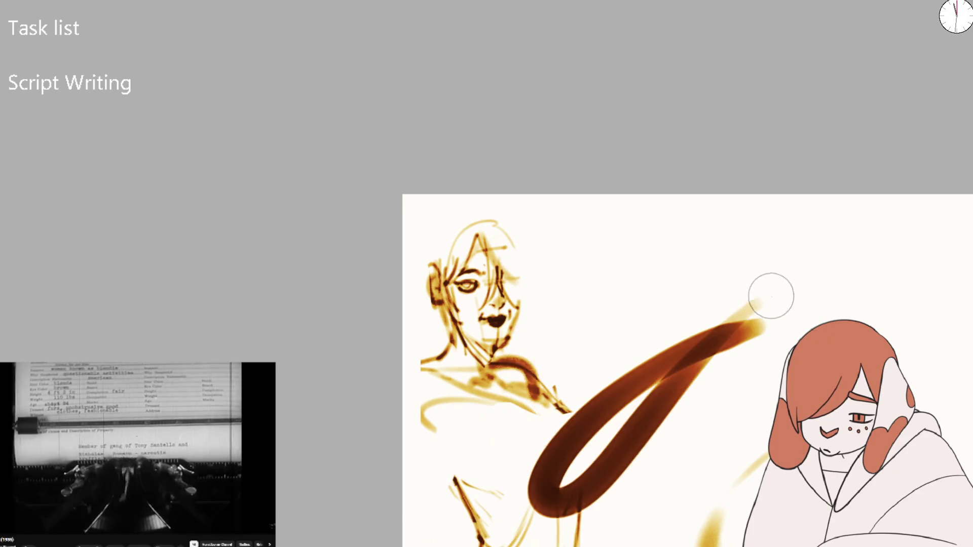
pyautogui.hotkey('ctrl', 'z')
pyautogui.moveTo(558, 451); pyautogui.dragTo(717, 311)
pyautogui.hotkey('ctrl', 'z')
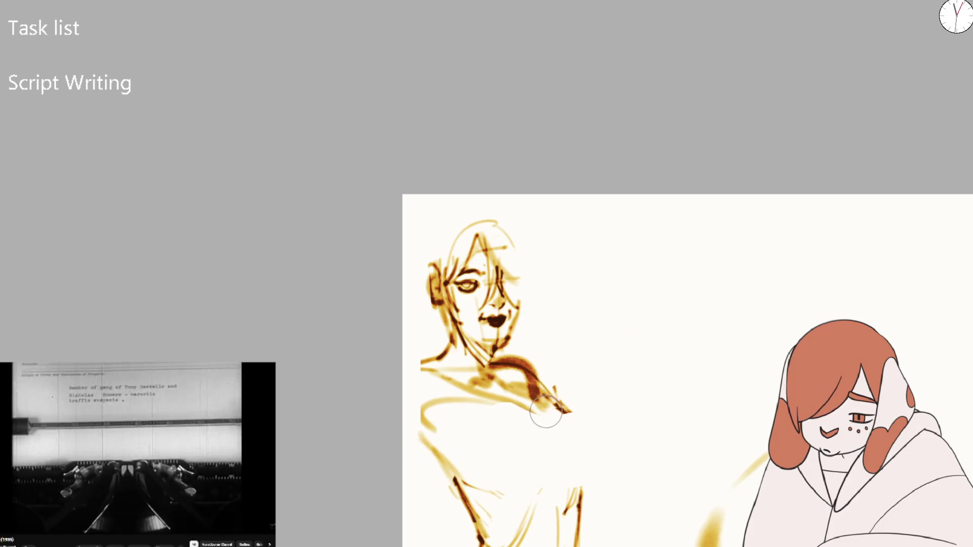
pyautogui.hotkey('ctrl', 'z')
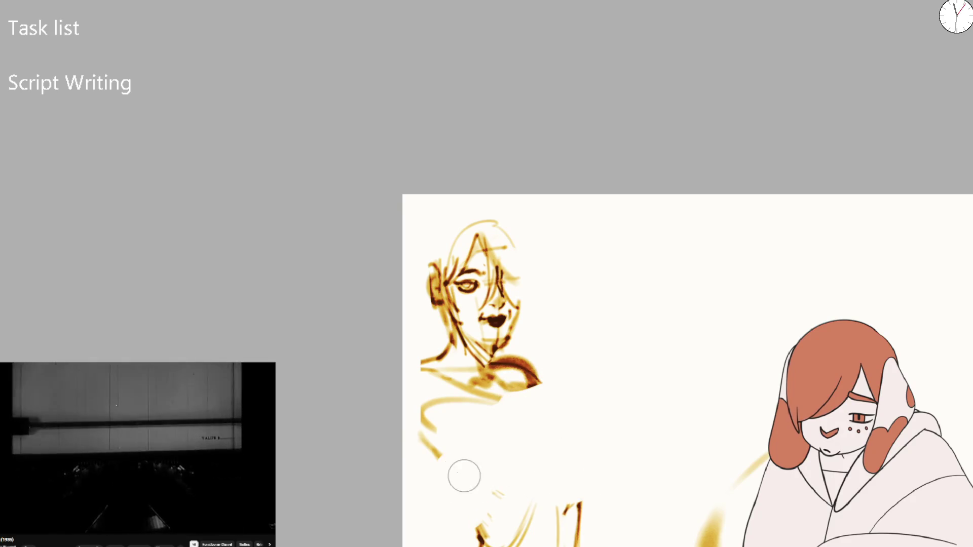
# - Draw a curve down the figure's left side and a thin line from shoulder down the torso
pyautogui.moveTo(456, 494); pyautogui.dragTo(462, 395)
pyautogui.moveTo(532, 383)
pyautogui.mouseDown()
pyautogui.moveTo(585, 482)
pyautogui.moveTo(562, 527)
pyautogui.mouseUp()
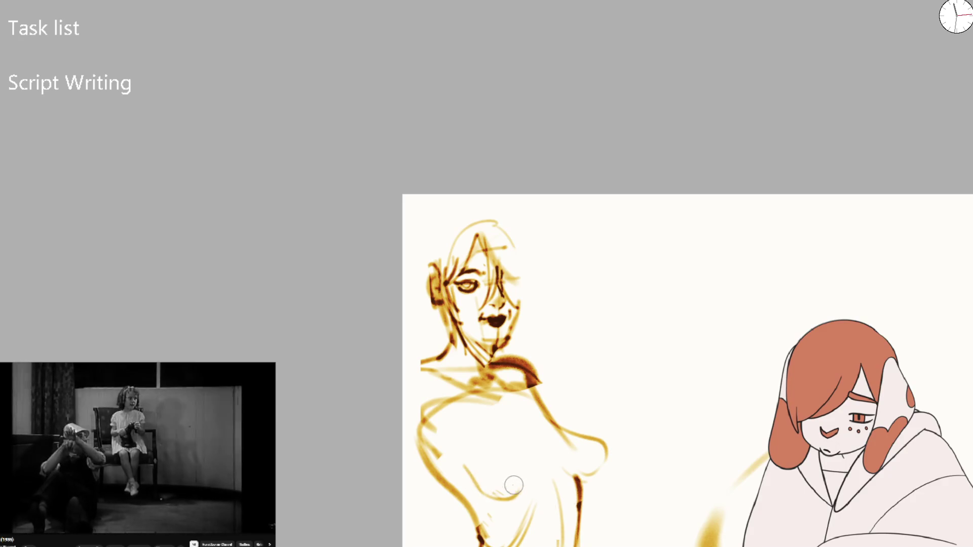
# - Undo the strokes below the chest, then draw lower-torso, chest and under-breast curves
pyautogui.hotkey('ctrl', 'z')
pyautogui.hotkey('ctrl', 'z')
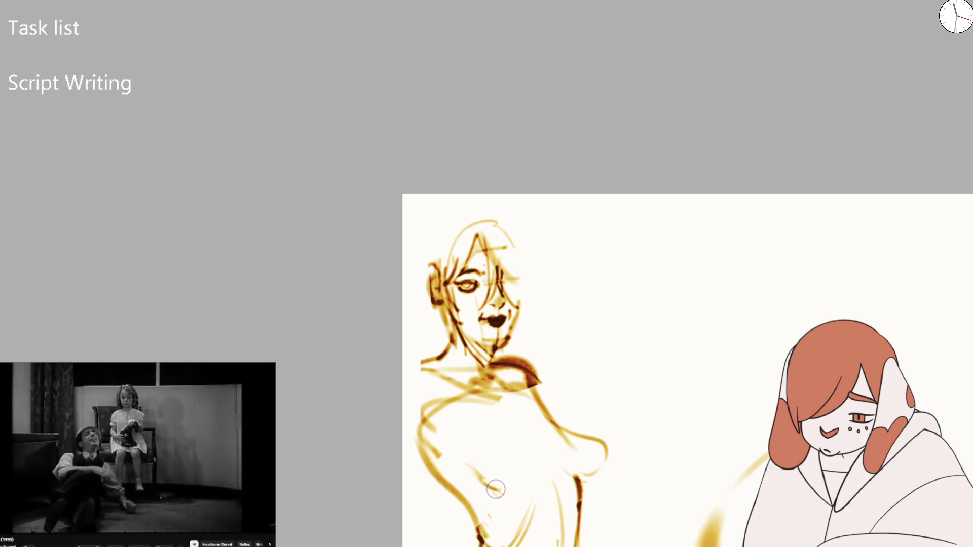
pyautogui.moveTo(495, 489); pyautogui.dragTo(526, 484)
pyautogui.moveTo(490, 407)
pyautogui.mouseDown()
pyautogui.moveTo(519, 442)
pyautogui.moveTo(473, 475)
pyautogui.mouseUp()
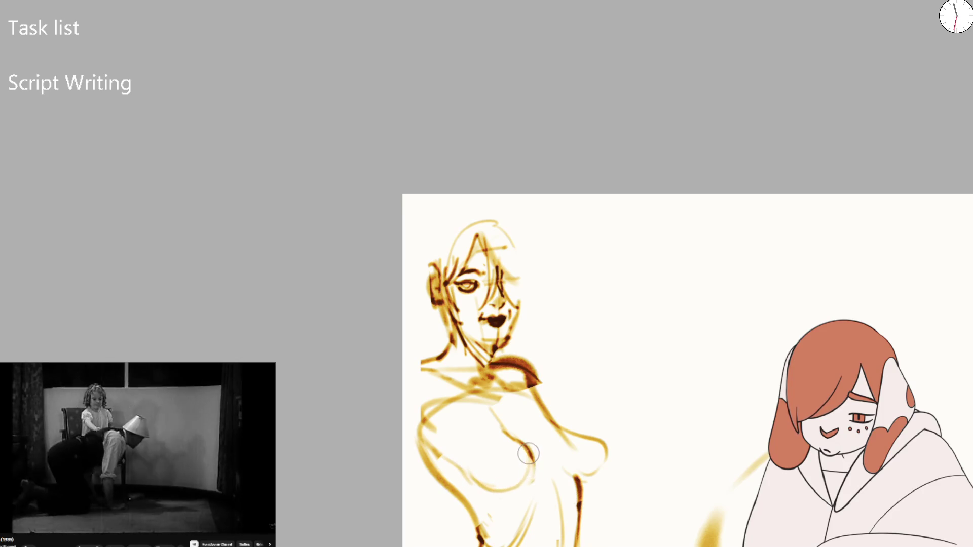
pyautogui.moveTo(527, 433)
pyautogui.mouseDown()
pyautogui.moveTo(485, 481)
pyautogui.moveTo(517, 438)
pyautogui.mouseUp()
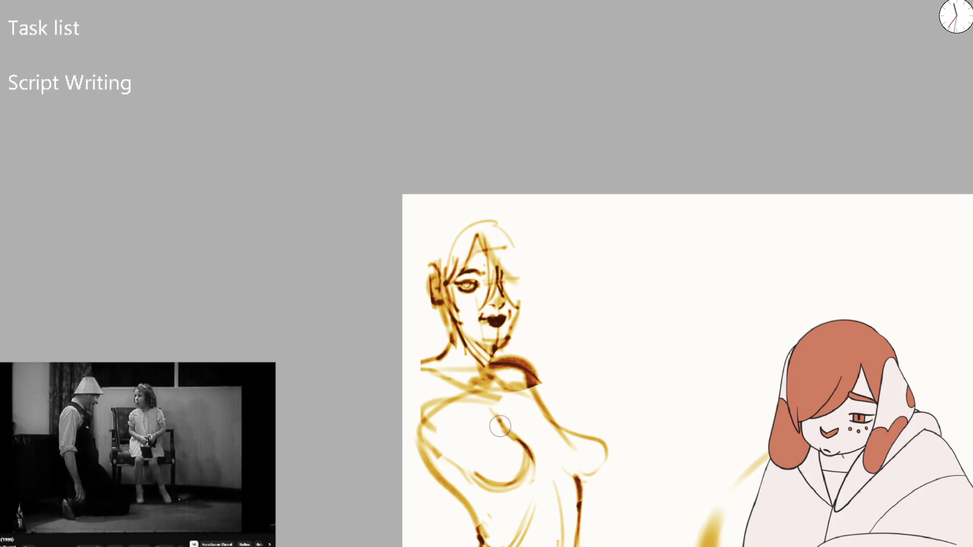
# - Erase the shoulder and chest lines with an enlarged brush, then return to drawing size
pyautogui.press(']')
pyautogui.scroll(-3, 472, 406)
pyautogui.scroll(3, 446, 390)
pyautogui.moveTo(429, 381)
pyautogui.mouseDown()
pyautogui.moveTo(532, 341)
pyautogui.moveTo(491, 333)
pyautogui.moveTo(487, 375)
pyautogui.mouseUp()
pyautogui.press('[')
pyautogui.press('[')
pyautogui.press('[')
# - Draw a neck line, redraw the face's left edge thicker, and add a light shoulder stroke
pyautogui.moveTo(446, 296); pyautogui.dragTo(443, 334)
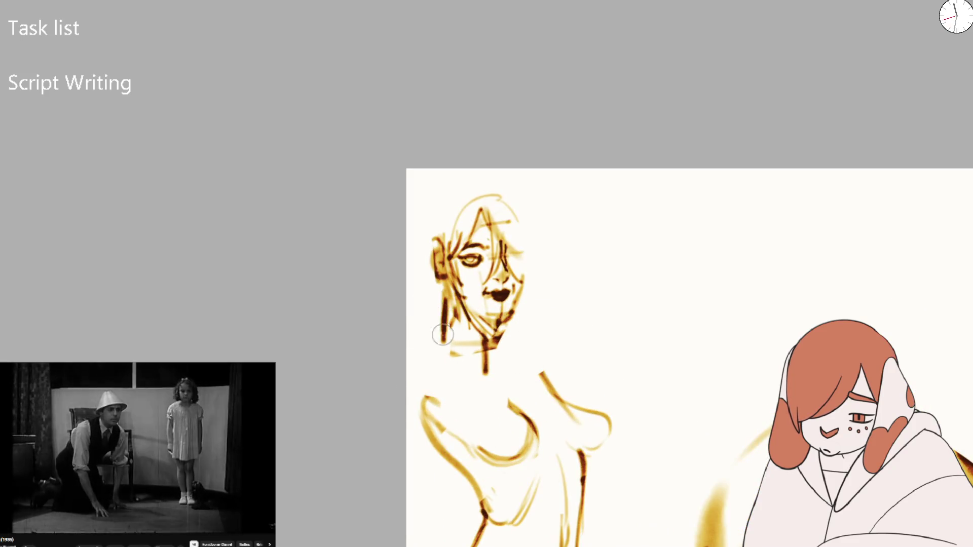
pyautogui.moveTo(449, 297)
pyautogui.mouseDown()
pyautogui.moveTo(446, 350)
pyautogui.moveTo(416, 364)
pyautogui.mouseUp()
pyautogui.press(']')
pyautogui.press(']')
pyautogui.moveTo(491, 337)
pyautogui.mouseDown()
pyautogui.moveTo(482, 361)
pyautogui.moveTo(528, 344)
pyautogui.moveTo(449, 361)
pyautogui.moveTo(461, 349)
pyautogui.moveTo(445, 408)
pyautogui.mouseUp()
pyautogui.scroll(-3, 460, 349)
pyautogui.scroll(2, 431, 383)
pyautogui.press(']')
pyautogui.scroll(-2, 514, 379)
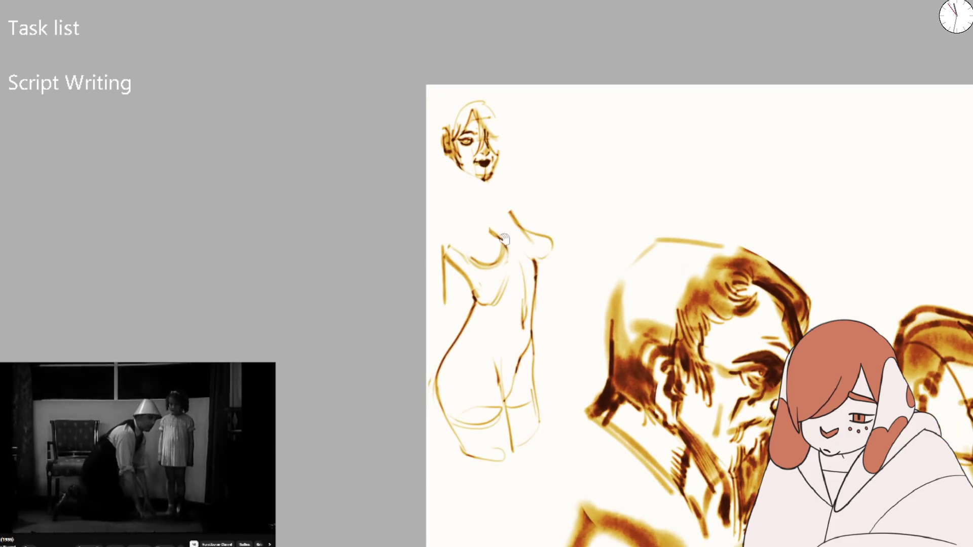
pyautogui.scroll(2, 464, 263)
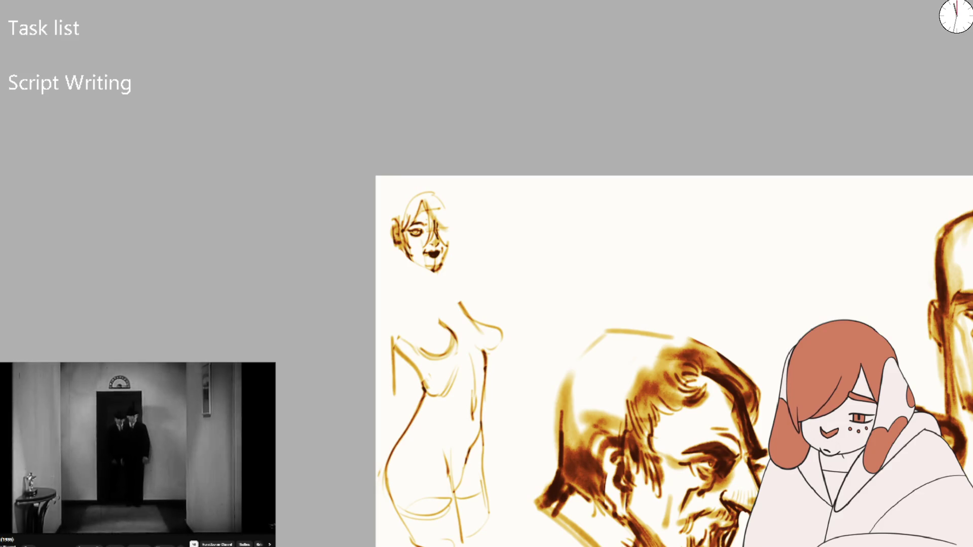
pyautogui.scroll(2, 537, 236)
pyautogui.moveTo(537, 237); pyautogui.dragTo(325, 259)
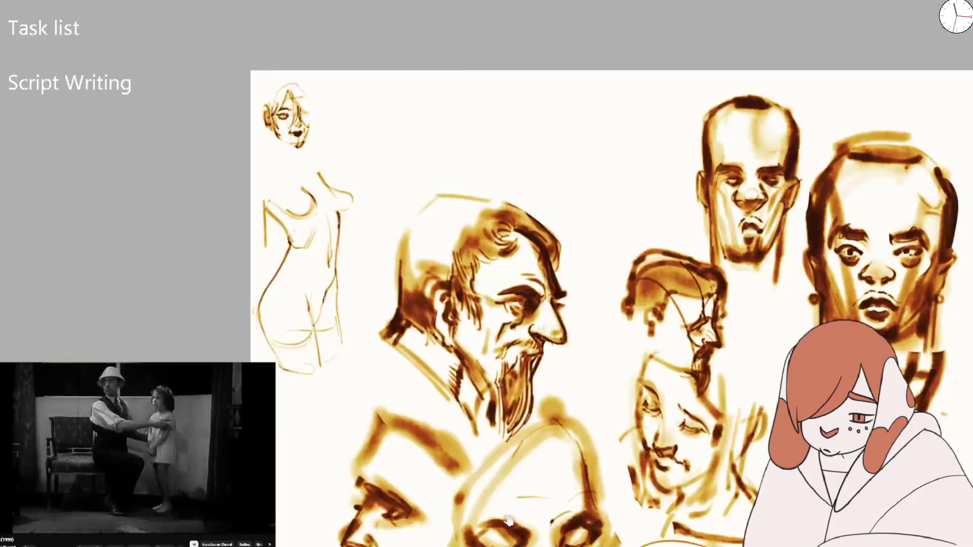
pyautogui.press('-')
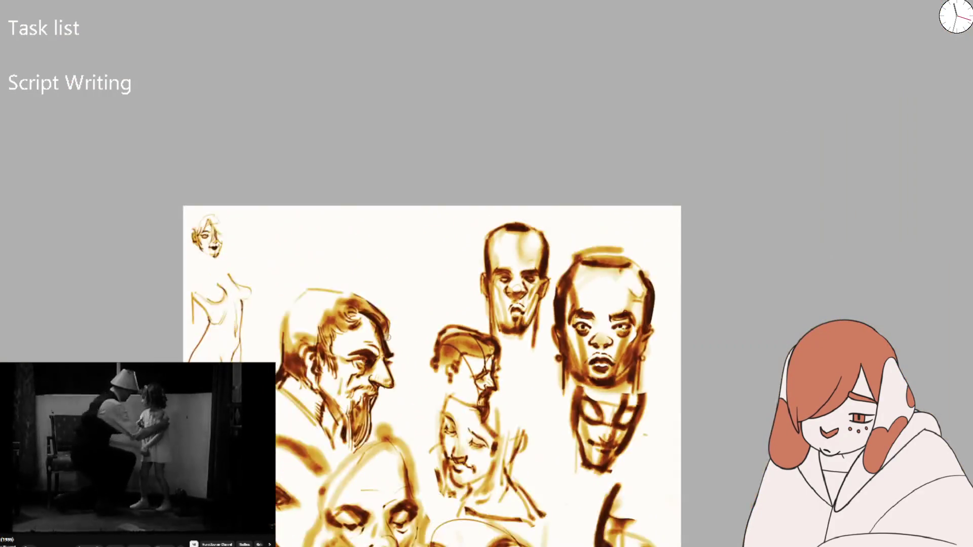
pyautogui.press('-')
pyautogui.press('m')
pyautogui.moveTo(425, 365); pyautogui.dragTo(419, 352)
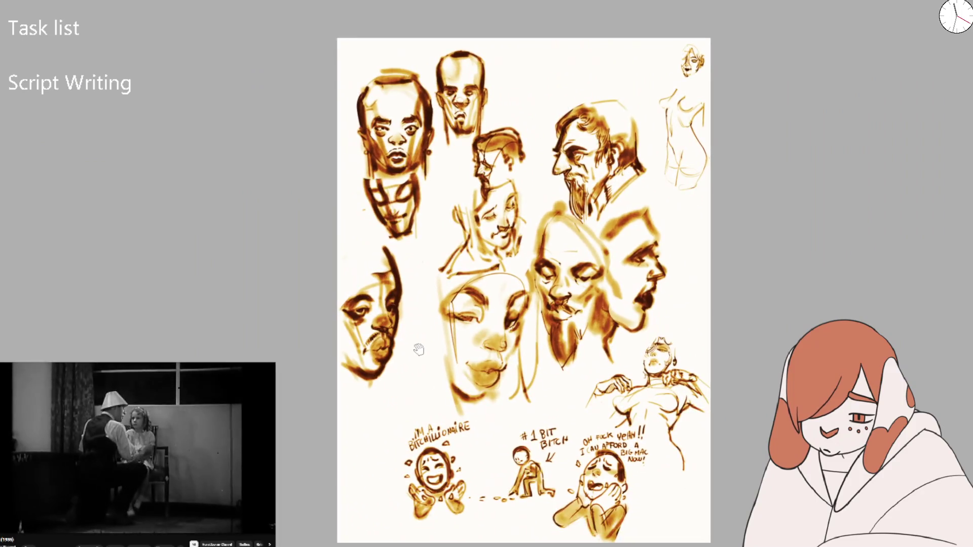
pyautogui.press('+')
pyautogui.press('+')
pyautogui.press('+')
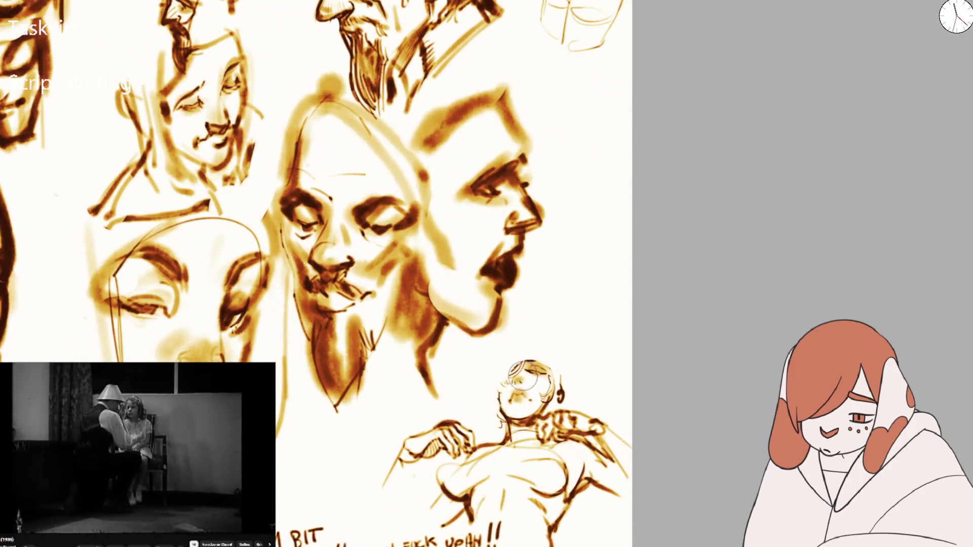
pyautogui.press('+')
pyautogui.press('+')
pyautogui.moveTo(517, 364); pyautogui.dragTo(535, 438)
pyautogui.moveTo(474, 368); pyautogui.dragTo(497, 434)
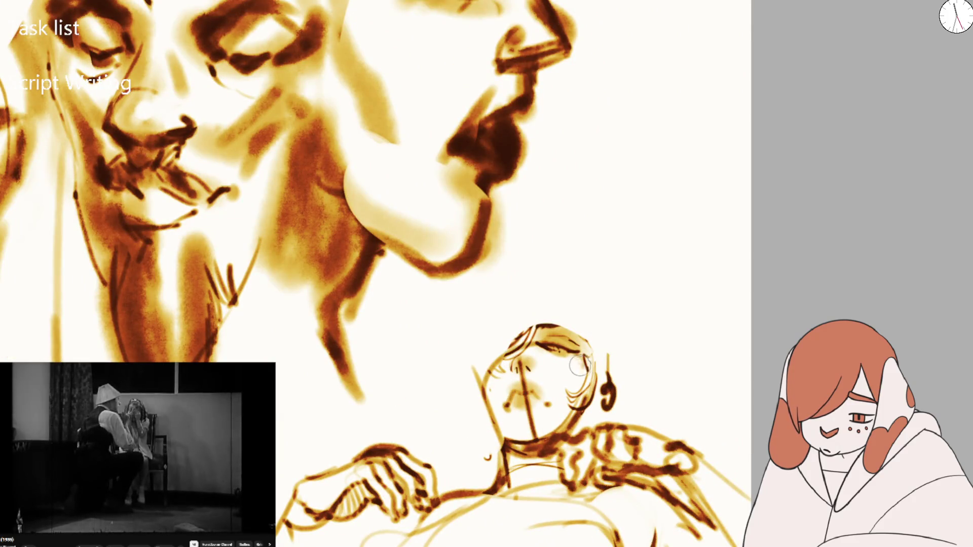
pyautogui.moveTo(590, 365); pyautogui.dragTo(517, 457)
pyautogui.moveTo(507, 395); pyautogui.dragTo(520, 393)
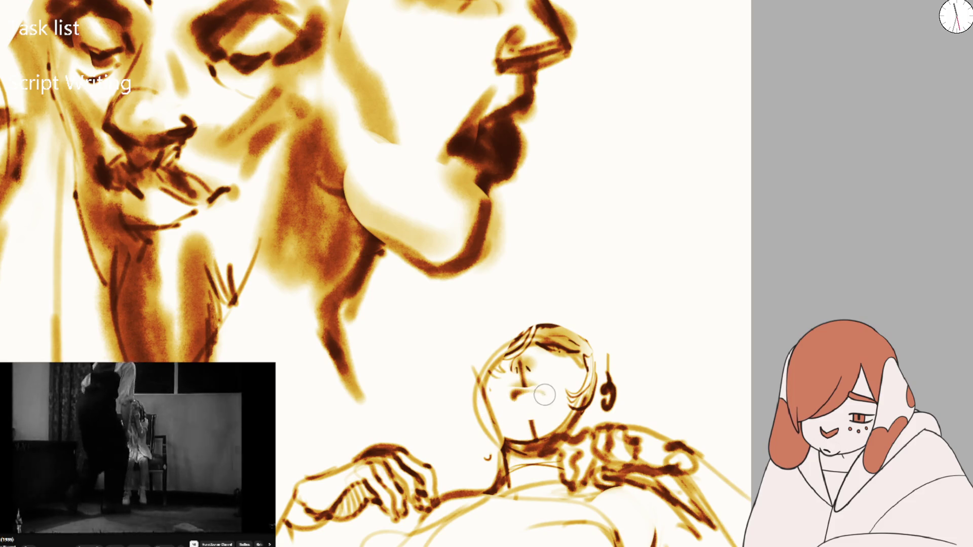
pyautogui.moveTo(499, 431); pyautogui.dragTo(515, 452)
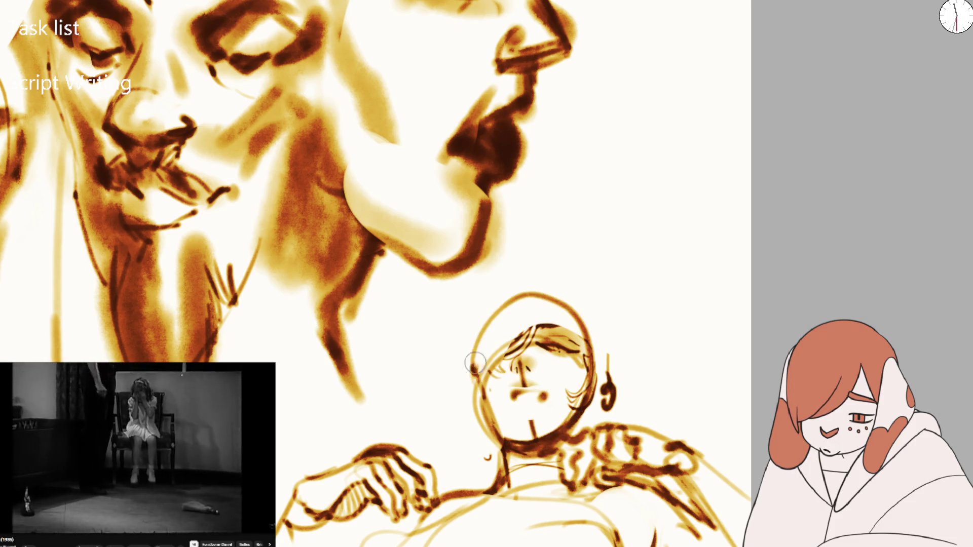
pyautogui.scroll(-5, 508, 315)
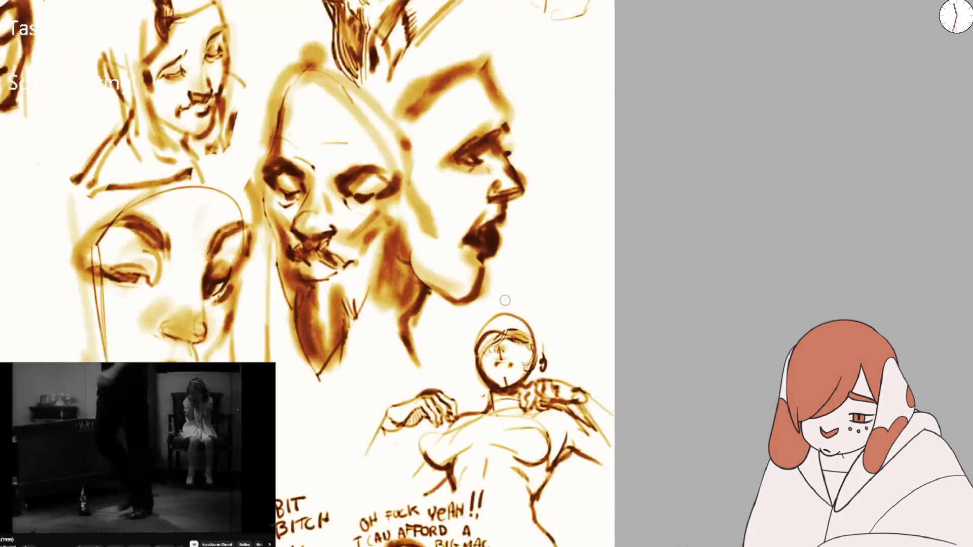
pyautogui.press('m')
pyautogui.scroll(3, 507, 334)
pyautogui.scroll(2, 507, 339)
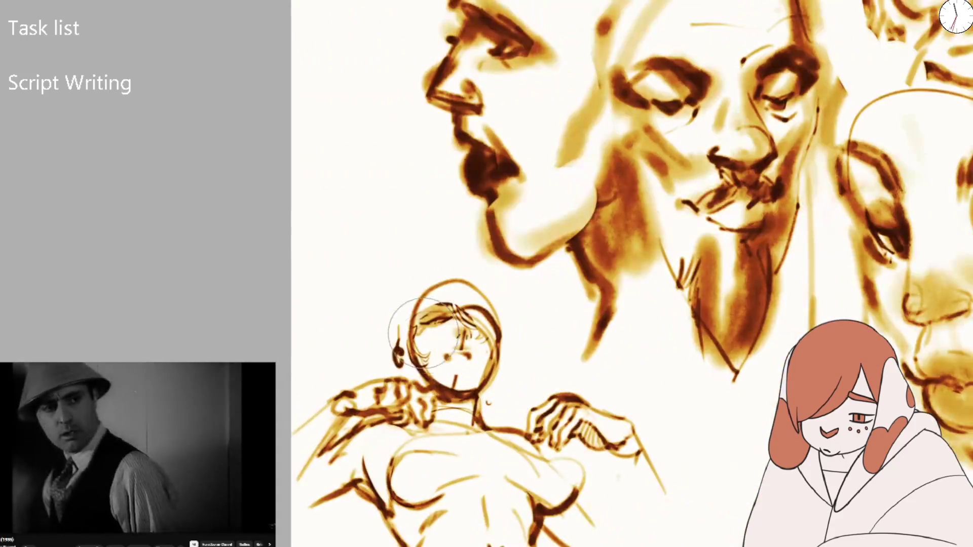
pyautogui.hotkey('ctrl', 'z')
pyautogui.hotkey('ctrl', 'z')
pyautogui.scroll(-5, 486, 341)
# - Sketch the figure's left shoulder line and the shoulder and upper arm curve
pyautogui.moveTo(409, 93); pyautogui.dragTo(372, 229)
pyautogui.hotkey('ctrl', 'z')
pyautogui.scroll(3, 374, 235)
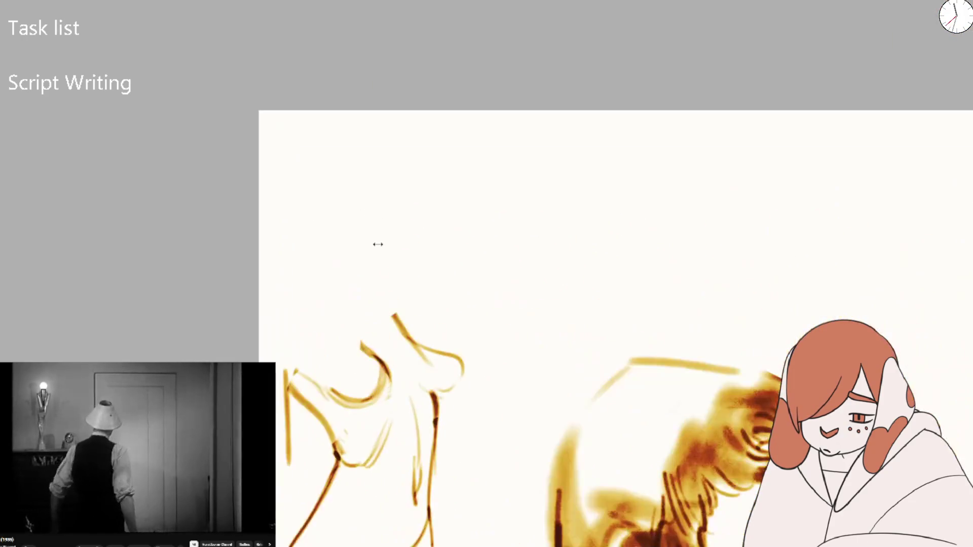
pyautogui.moveTo(261, 306)
pyautogui.mouseDown()
pyautogui.moveTo(300, 306)
pyautogui.moveTo(355, 282)
pyautogui.moveTo(355, 317)
pyautogui.mouseUp()
pyautogui.moveTo(358, 278); pyautogui.dragTo(414, 329)
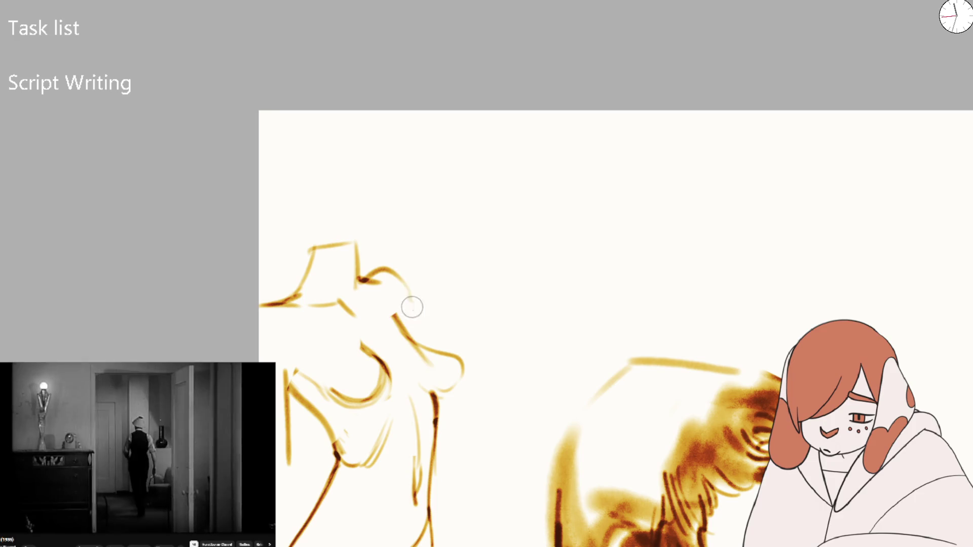
# - Draw a diagonal line across the torso, a curve beneath it, and a faint downward line
pyautogui.press('e')
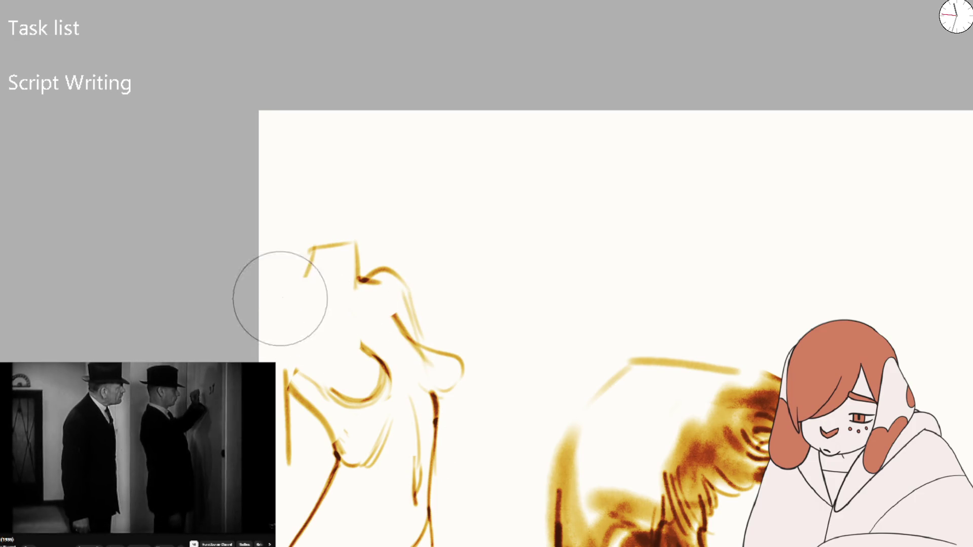
pyautogui.press('e')
pyautogui.moveTo(360, 439); pyautogui.dragTo(461, 394)
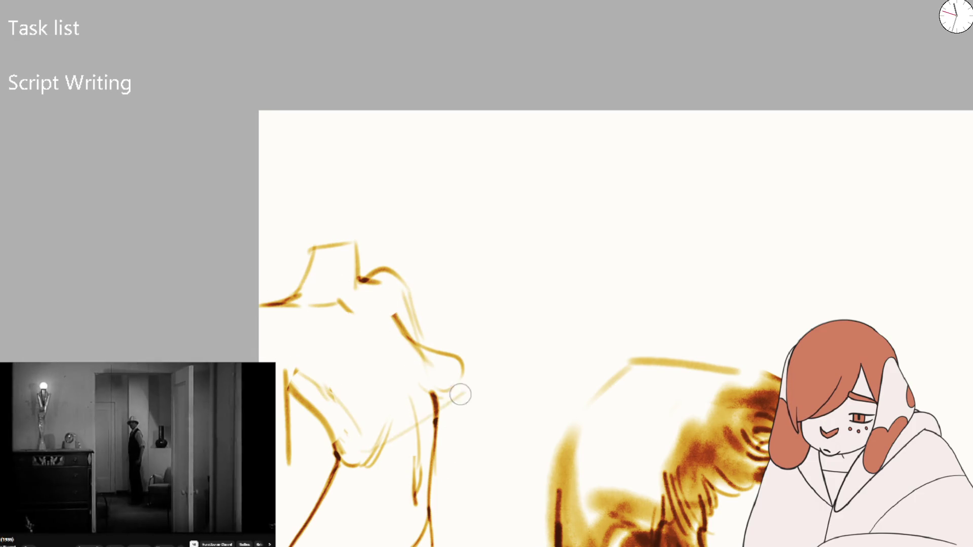
pyautogui.moveTo(337, 406); pyautogui.dragTo(396, 417)
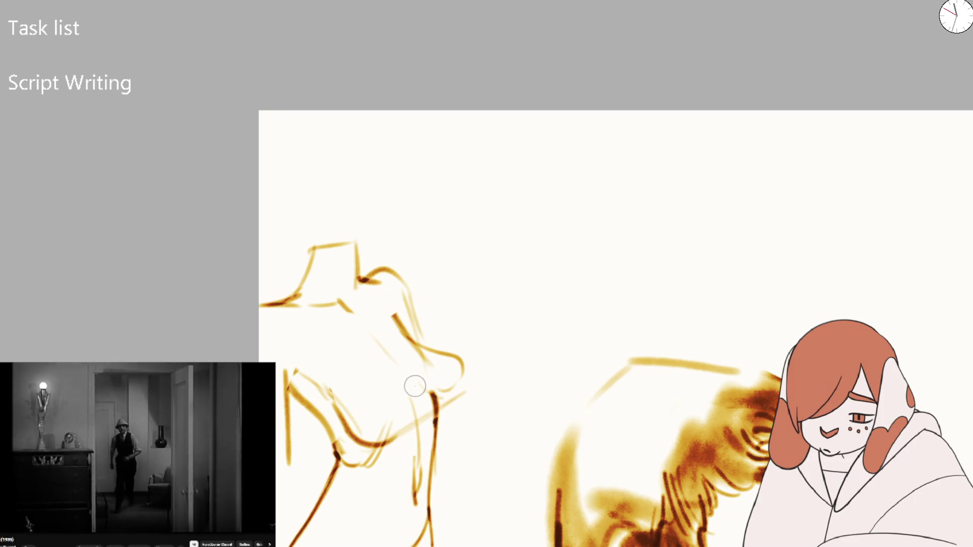
pyautogui.moveTo(315, 379); pyautogui.dragTo(360, 426)
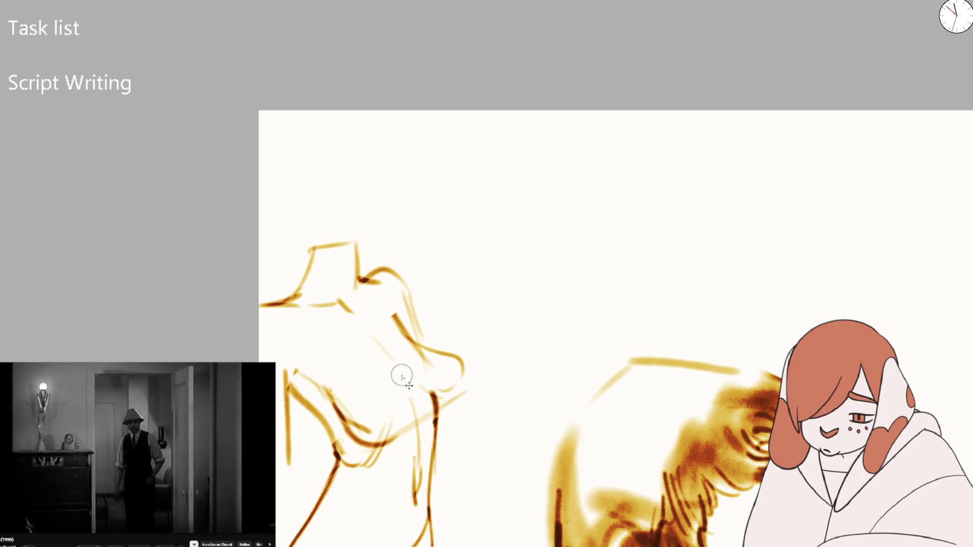
# - On the mirrored canvas, erase the chest strokes and redraw them darker along the breast's side
pyautogui.press('m')
pyautogui.moveTo(556, 393)
pyautogui.mouseDown()
pyautogui.moveTo(428, 317)
pyautogui.moveTo(442, 377)
pyautogui.mouseUp()
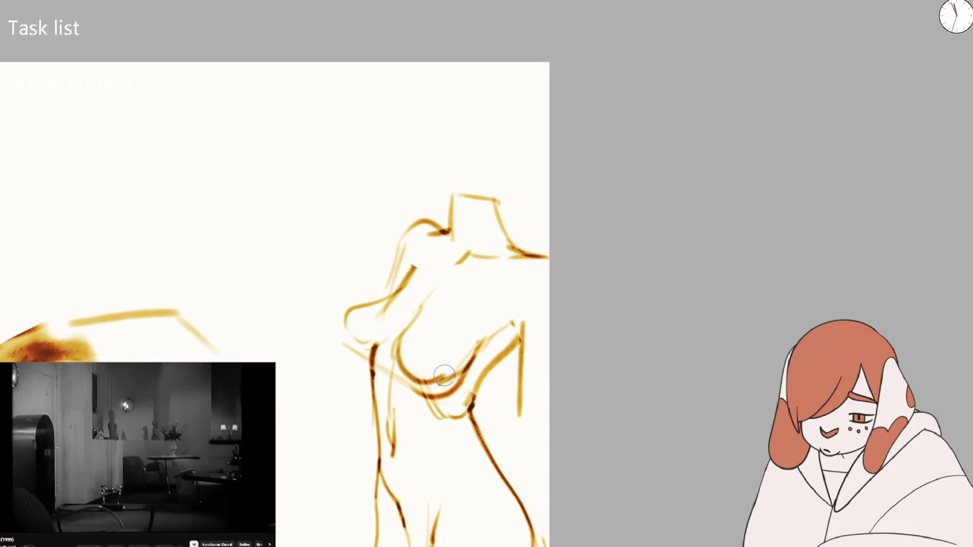
pyautogui.press('e')
pyautogui.moveTo(421, 318)
pyautogui.mouseDown()
pyautogui.moveTo(412, 370)
pyautogui.moveTo(437, 380)
pyautogui.moveTo(512, 326)
pyautogui.mouseUp()
pyautogui.moveTo(403, 355)
pyautogui.mouseDown()
pyautogui.moveTo(431, 310)
pyautogui.moveTo(418, 327)
pyautogui.mouseUp()
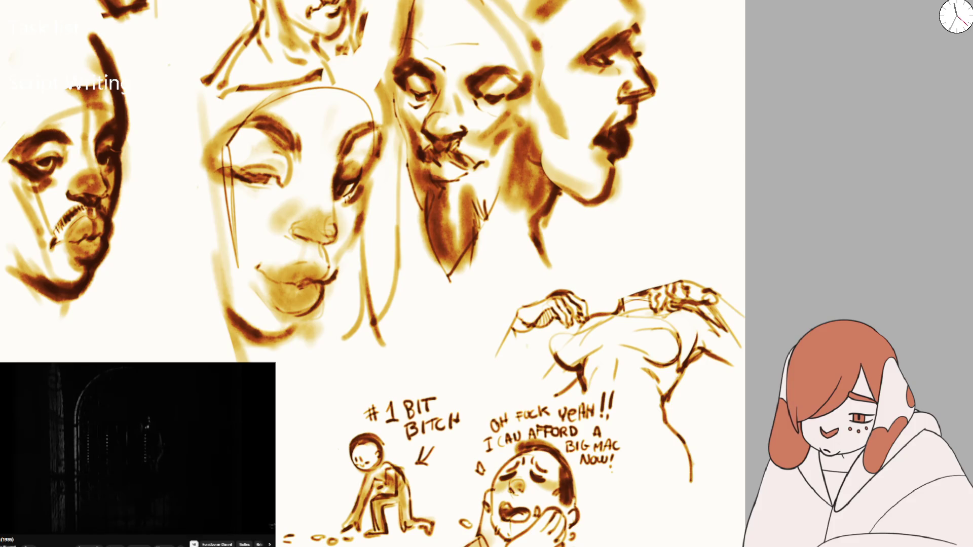
# - Look over the face sketches, then delete them to leave a blank cream page
pyautogui.scroll(-1, 507, 338)
pyautogui.scroll(-1, 507, 339)
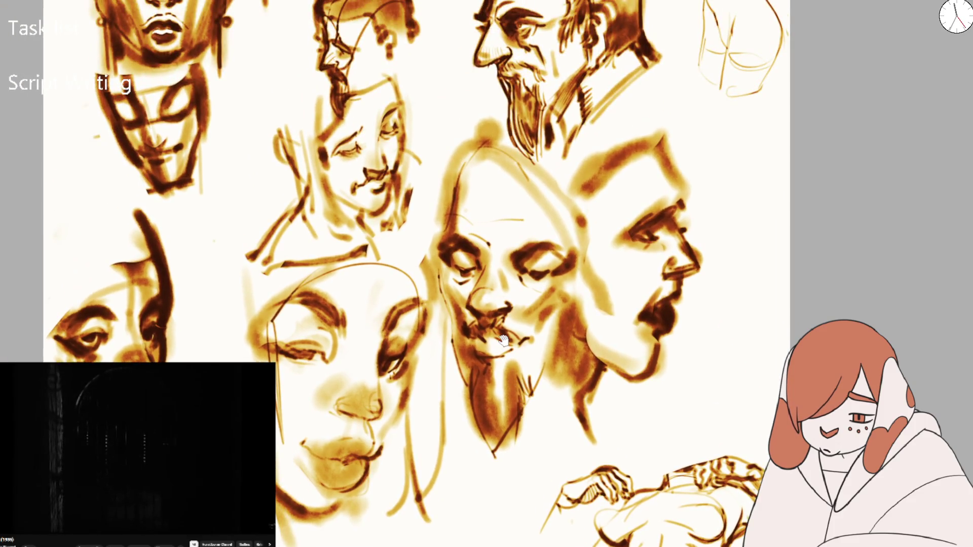
pyautogui.scroll(-1, 503, 341)
pyautogui.moveTo(504, 341); pyautogui.dragTo(517, 401)
pyautogui.scroll(1, 416, 293)
pyautogui.scroll(-1, 416, 293)
pyautogui.scroll(1, 415, 293)
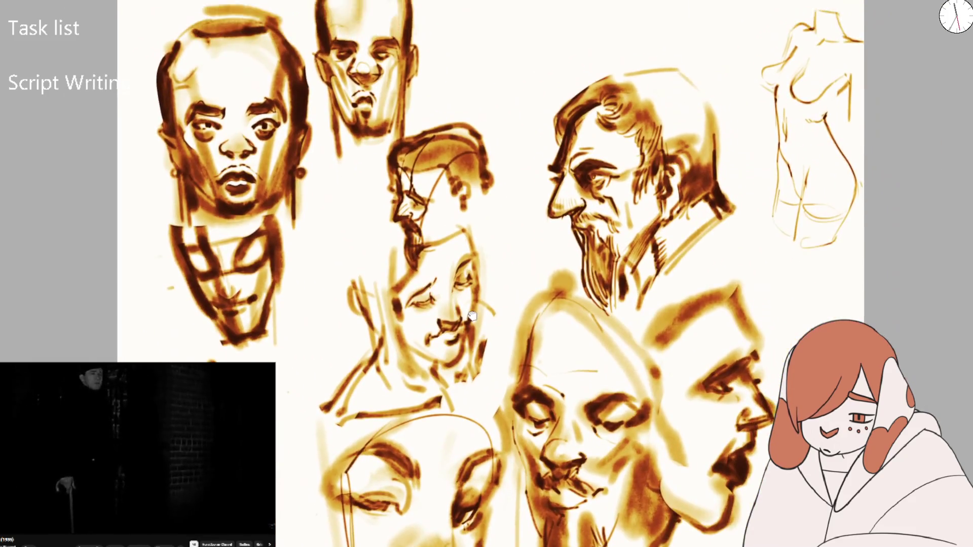
pyautogui.moveTo(472, 317); pyautogui.dragTo(466, 303)
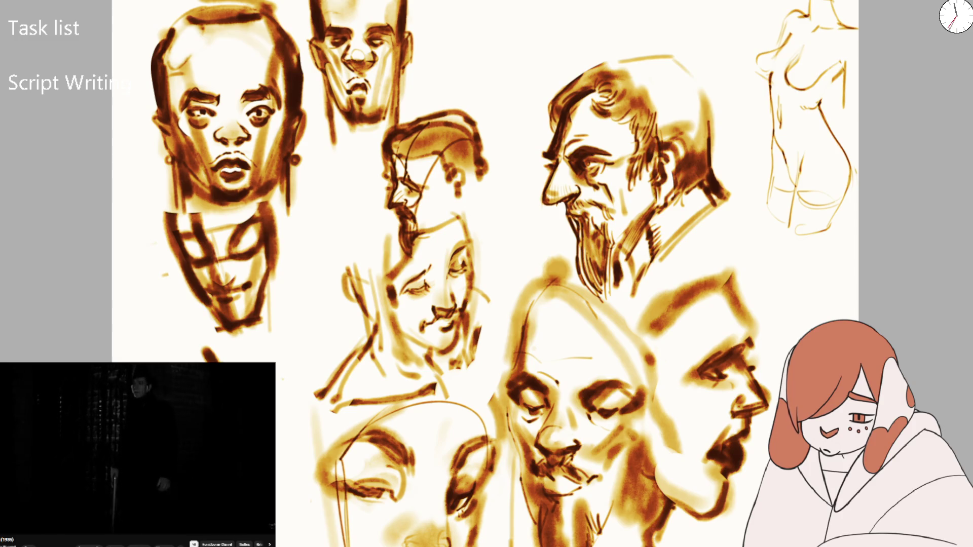
pyautogui.scroll(-5, 657, 84)
pyautogui.scroll(5, 651, 140)
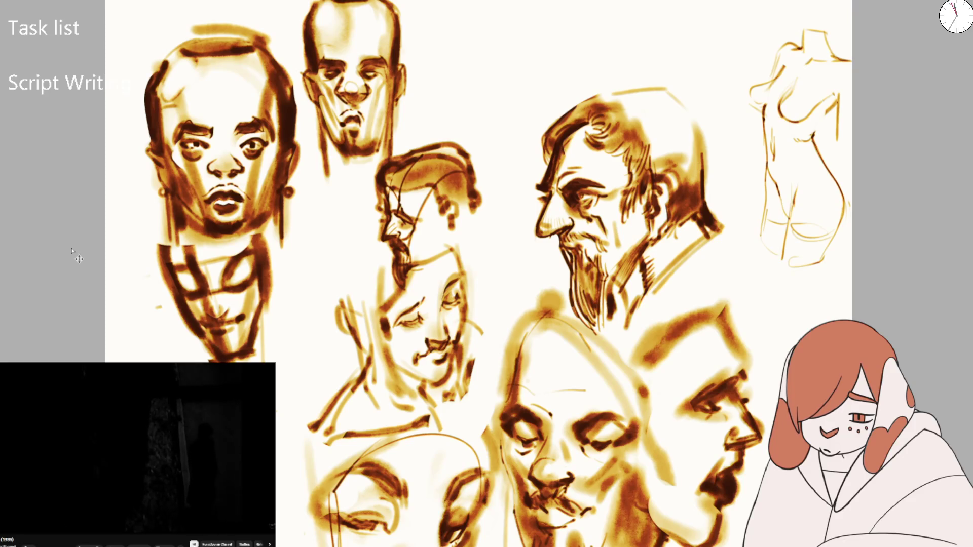
pyautogui.press('Delete')
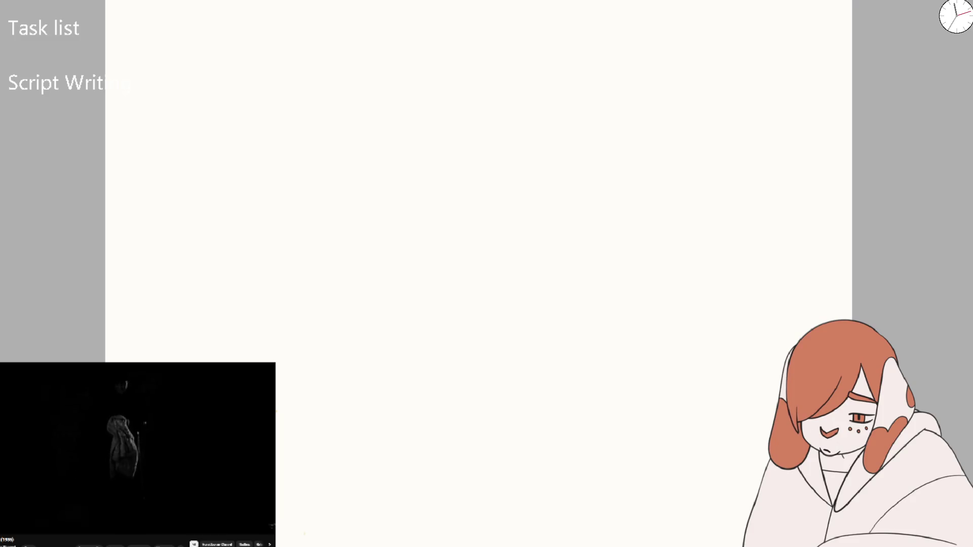
pyautogui.moveTo(344, 370); pyautogui.dragTo(354, 404)
pyautogui.hotkey('ctrl', 'z')
pyautogui.scroll(2, 318, 341)
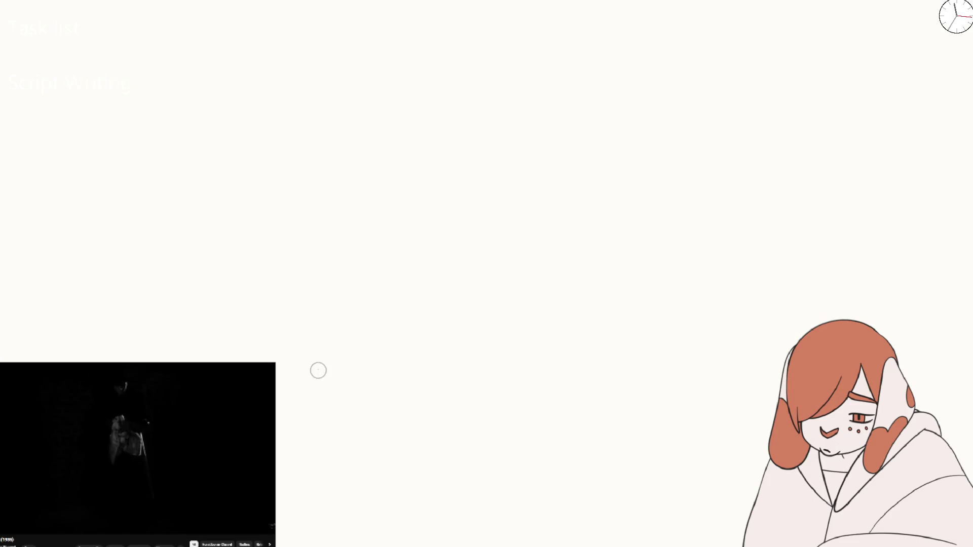
pyautogui.moveTo(319, 303); pyautogui.dragTo(319, 395)
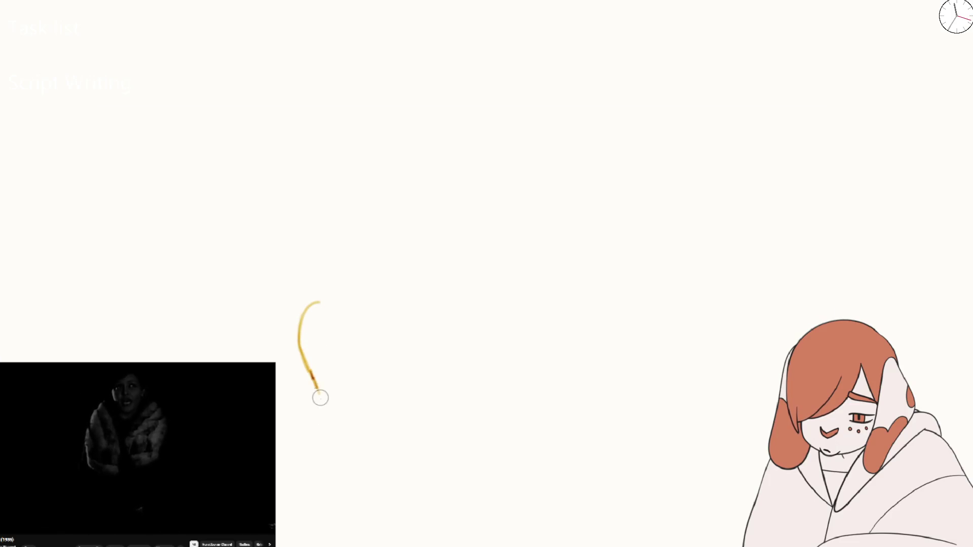
pyautogui.moveTo(320, 398); pyautogui.dragTo(326, 406)
pyautogui.moveTo(322, 334)
pyautogui.mouseDown()
pyautogui.moveTo(335, 445)
pyautogui.moveTo(328, 512)
pyautogui.mouseUp()
pyautogui.moveTo(328, 434); pyautogui.dragTo(369, 530)
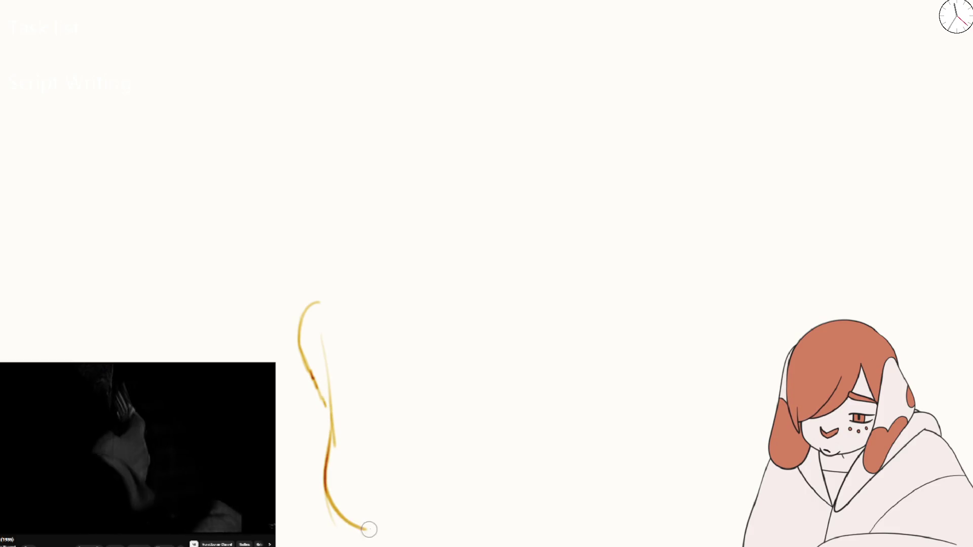
pyautogui.press('Delete')
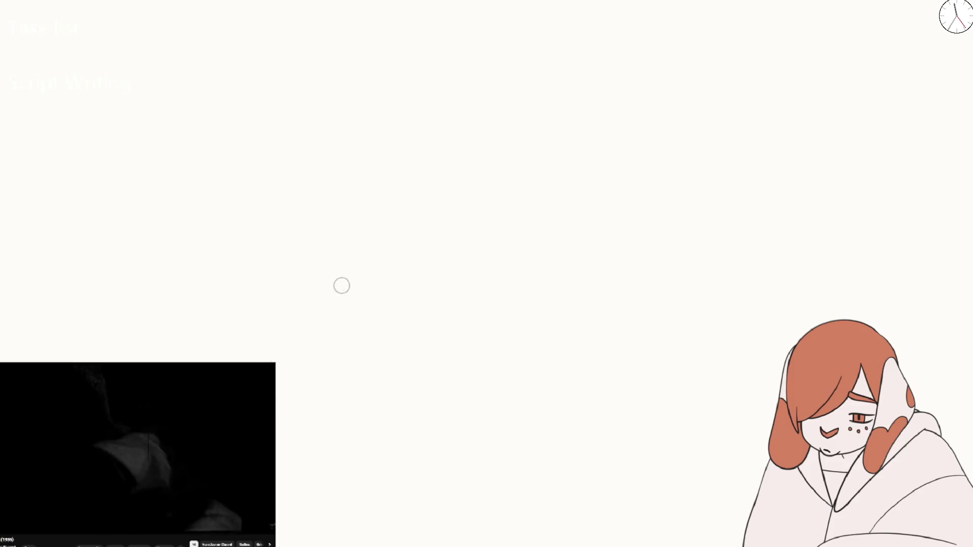
pyautogui.moveTo(298, 405)
pyautogui.mouseDown()
pyautogui.moveTo(347, 326)
pyautogui.moveTo(387, 345)
pyautogui.moveTo(410, 389)
pyautogui.mouseUp()
pyautogui.moveTo(386, 340)
pyautogui.mouseDown()
pyautogui.moveTo(376, 307)
pyautogui.moveTo(419, 369)
pyautogui.moveTo(458, 387)
pyautogui.moveTo(473, 342)
pyautogui.moveTo(502, 310)
pyautogui.moveTo(481, 394)
pyautogui.mouseUp()
pyautogui.moveTo(355, 320)
pyautogui.mouseDown()
pyautogui.moveTo(313, 343)
pyautogui.moveTo(311, 435)
pyautogui.moveTo(337, 511)
pyautogui.mouseUp()
pyautogui.press('Delete')
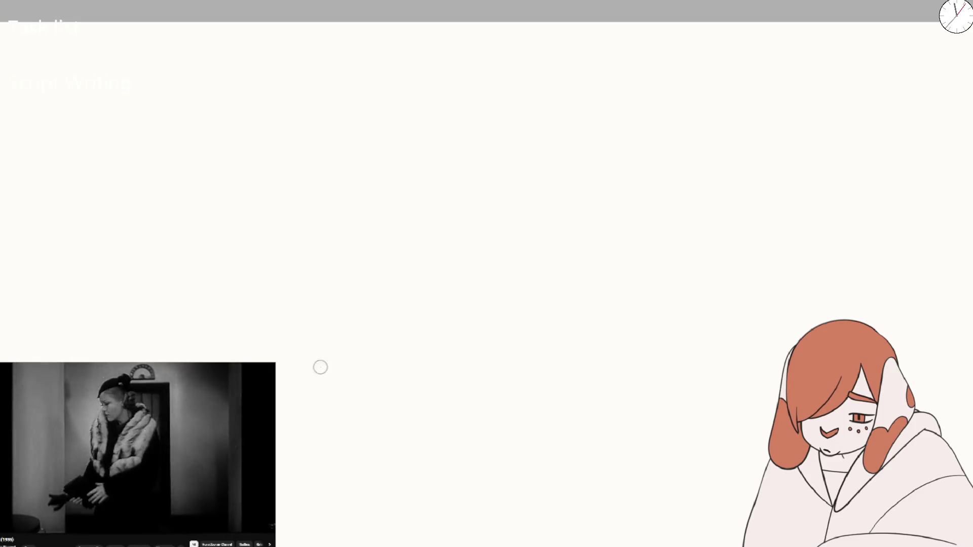
# - Draw the rectangular thumbnail frame with left, top, right and bottom edges
pyautogui.click(306, 380)
pyautogui.moveTo(298, 215)
pyautogui.mouseDown()
pyautogui.moveTo(297, 363)
pyautogui.moveTo(532, 163)
pyautogui.mouseUp()
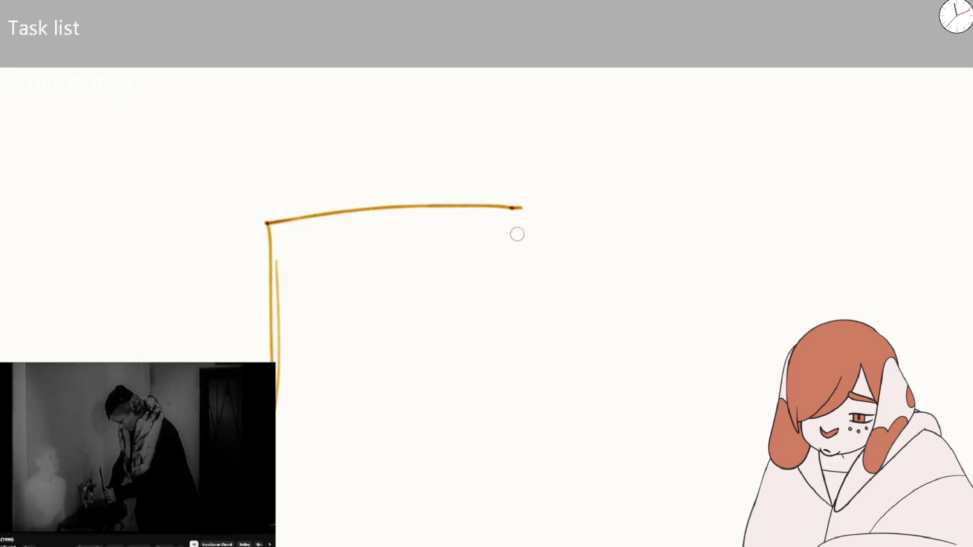
pyautogui.moveTo(520, 207); pyautogui.dragTo(528, 406)
pyautogui.moveTo(278, 407)
pyautogui.mouseDown()
pyautogui.moveTo(527, 415)
pyautogui.moveTo(538, 474)
pyautogui.mouseUp()
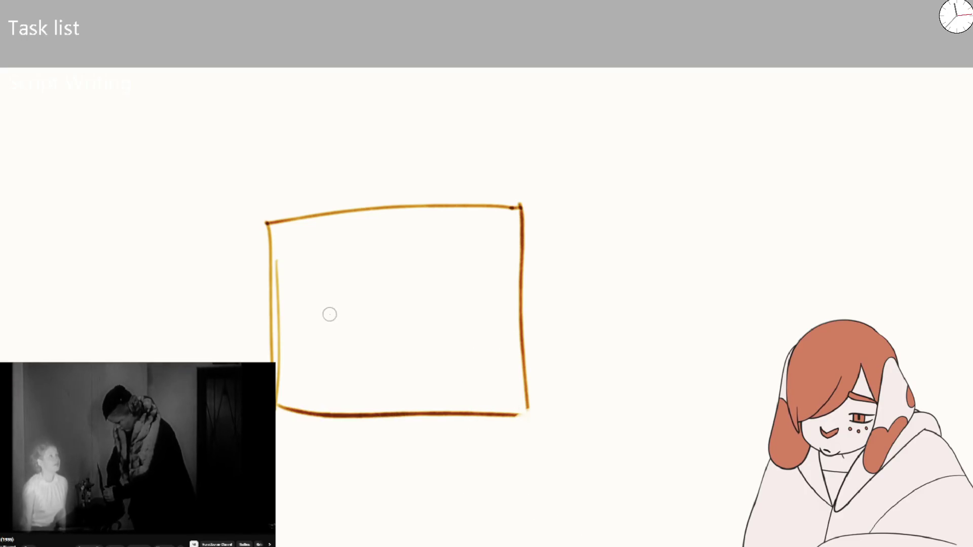
# - Sketch a bottom-left diagonal, a zigzag ray, a tapered top ray and a darkened diagonal ray
pyautogui.moveTo(306, 421); pyautogui.dragTo(343, 378)
pyautogui.moveTo(341, 415)
pyautogui.mouseDown()
pyautogui.moveTo(374, 374)
pyautogui.moveTo(422, 342)
pyautogui.mouseUp()
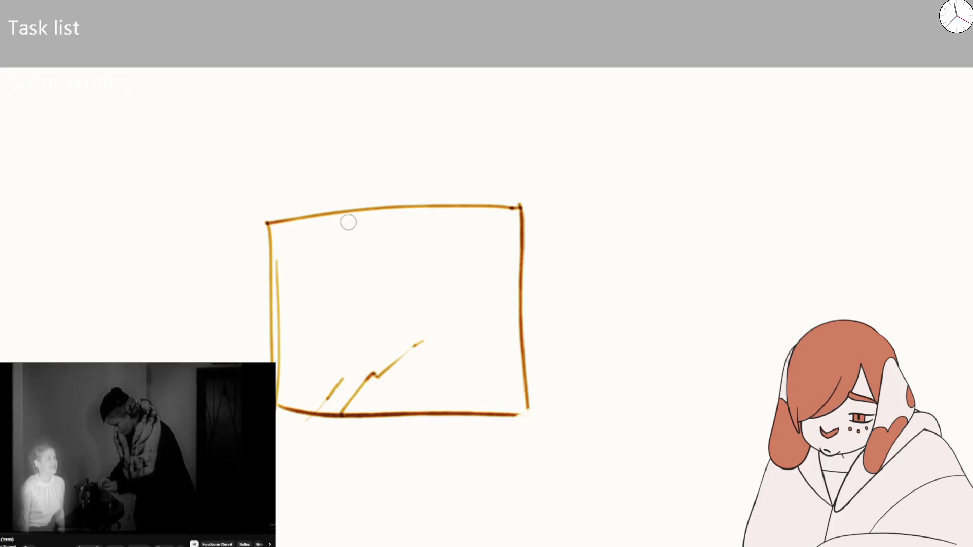
pyautogui.moveTo(339, 209)
pyautogui.mouseDown()
pyautogui.moveTo(379, 242)
pyautogui.moveTo(450, 263)
pyautogui.moveTo(453, 279)
pyautogui.moveTo(473, 267)
pyautogui.mouseUp()
pyautogui.moveTo(451, 302); pyautogui.dragTo(513, 273)
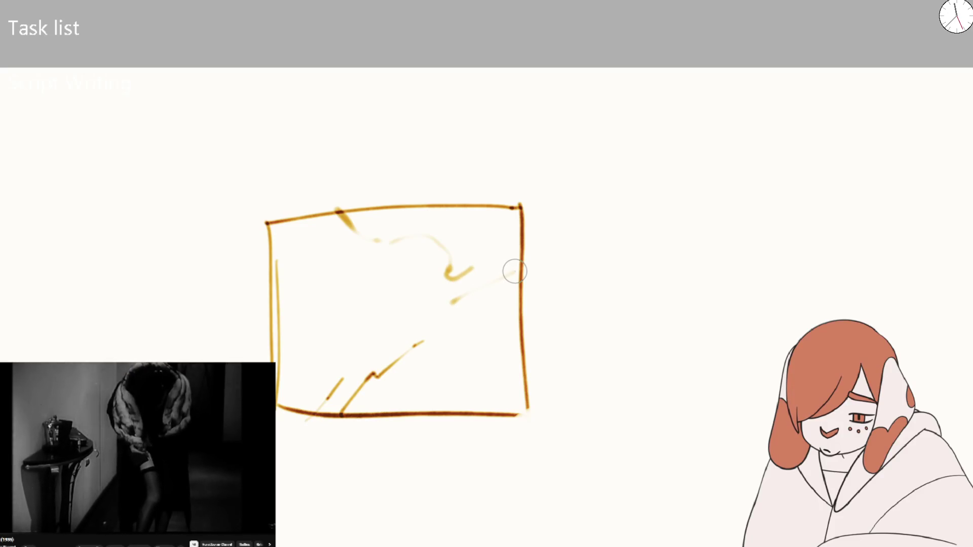
pyautogui.moveTo(452, 303); pyautogui.dragTo(459, 315)
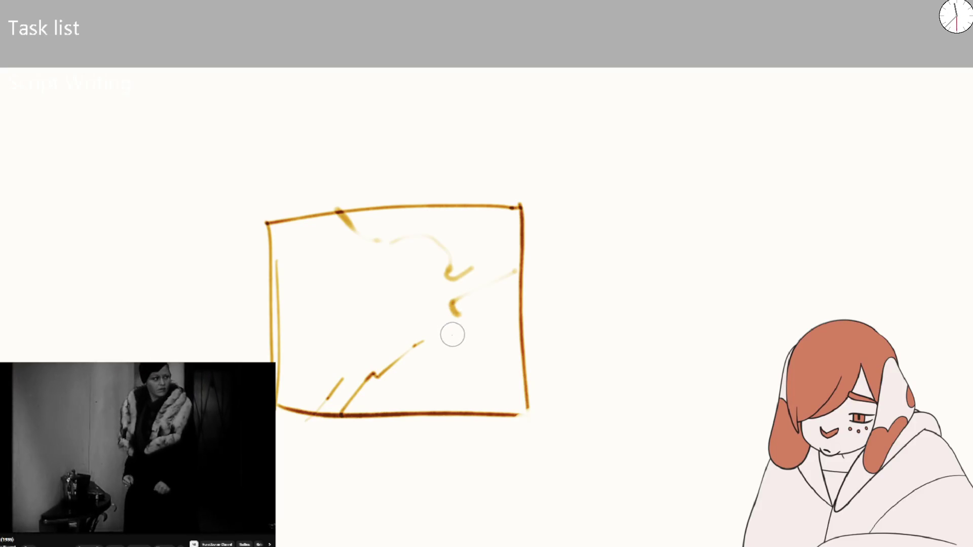
# - Add rays toward the lower-right corner, the left side and the bottom left
pyautogui.moveTo(424, 347); pyautogui.dragTo(497, 388)
pyautogui.moveTo(450, 318); pyautogui.dragTo(525, 380)
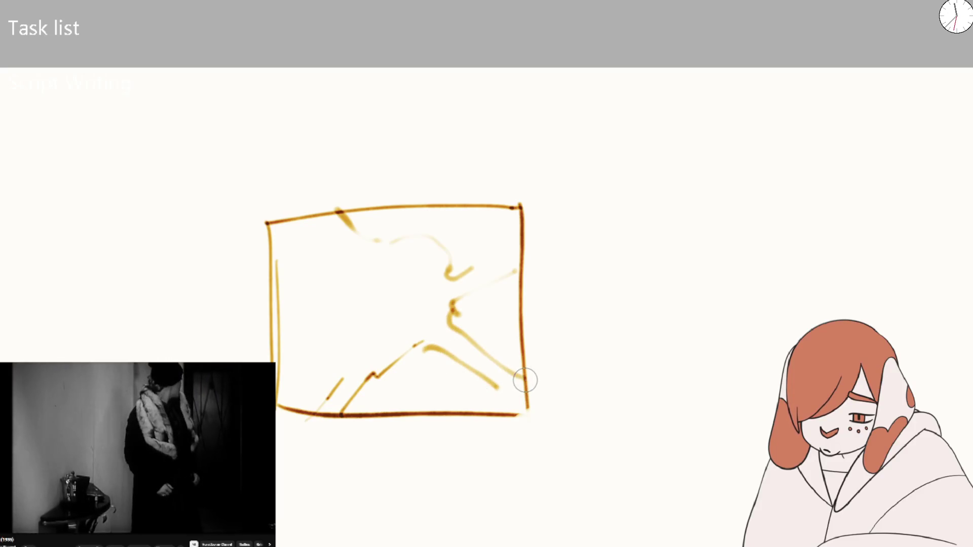
pyautogui.moveTo(356, 294)
pyautogui.mouseDown()
pyautogui.moveTo(280, 311)
pyautogui.moveTo(357, 325)
pyautogui.moveTo(324, 399)
pyautogui.mouseUp()
pyautogui.moveTo(417, 352)
pyautogui.mouseDown()
pyautogui.moveTo(439, 369)
pyautogui.moveTo(425, 384)
pyautogui.moveTo(425, 410)
pyautogui.mouseUp()
pyautogui.moveTo(358, 295)
pyautogui.mouseDown()
pyautogui.moveTo(373, 274)
pyautogui.moveTo(317, 220)
pyautogui.moveTo(387, 243)
pyautogui.mouseUp()
# - Add curved top rays and darker diagonal rays from the right edge, undoing one misstroke
pyautogui.moveTo(387, 208)
pyautogui.mouseDown()
pyautogui.moveTo(434, 206)
pyautogui.moveTo(371, 232)
pyautogui.moveTo(348, 217)
pyautogui.mouseUp()
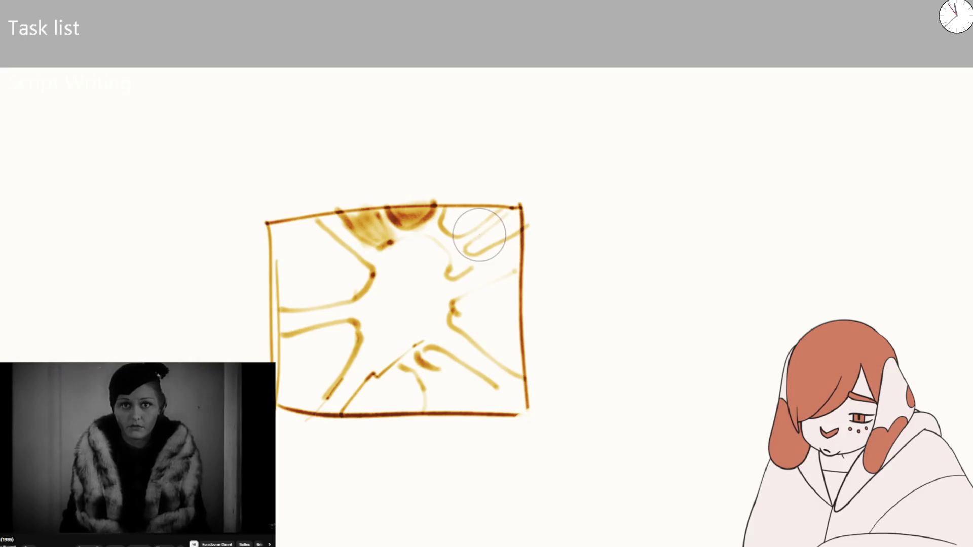
pyautogui.moveTo(478, 243)
pyautogui.mouseDown()
pyautogui.moveTo(522, 211)
pyautogui.moveTo(486, 209)
pyautogui.mouseUp()
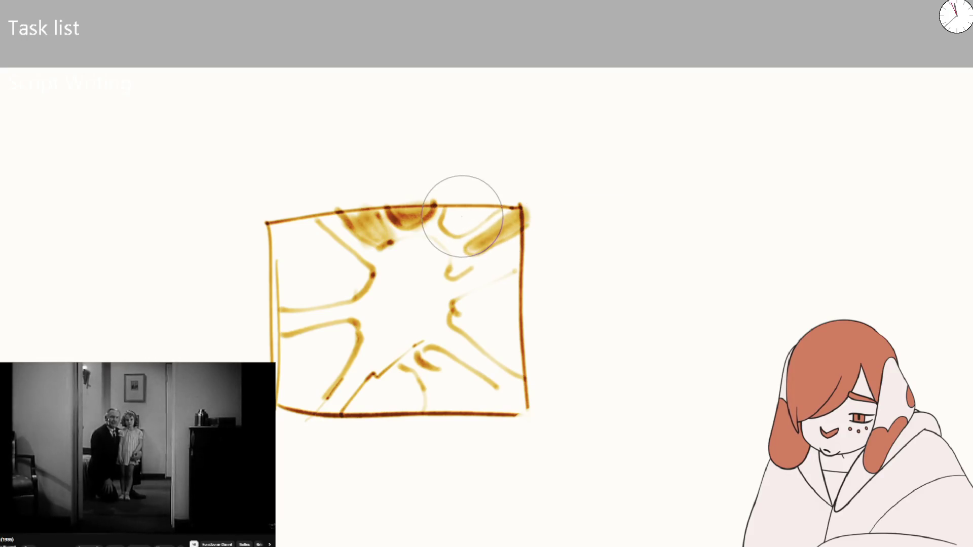
pyautogui.hotkey('ctrl', 'z')
pyautogui.moveTo(510, 248); pyautogui.dragTo(467, 278)
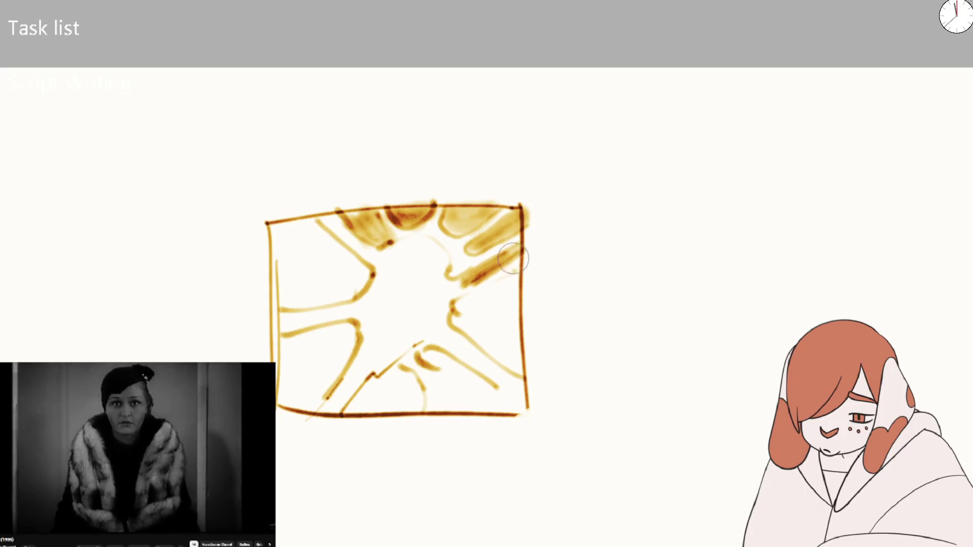
pyautogui.moveTo(512, 250); pyautogui.dragTo(469, 290)
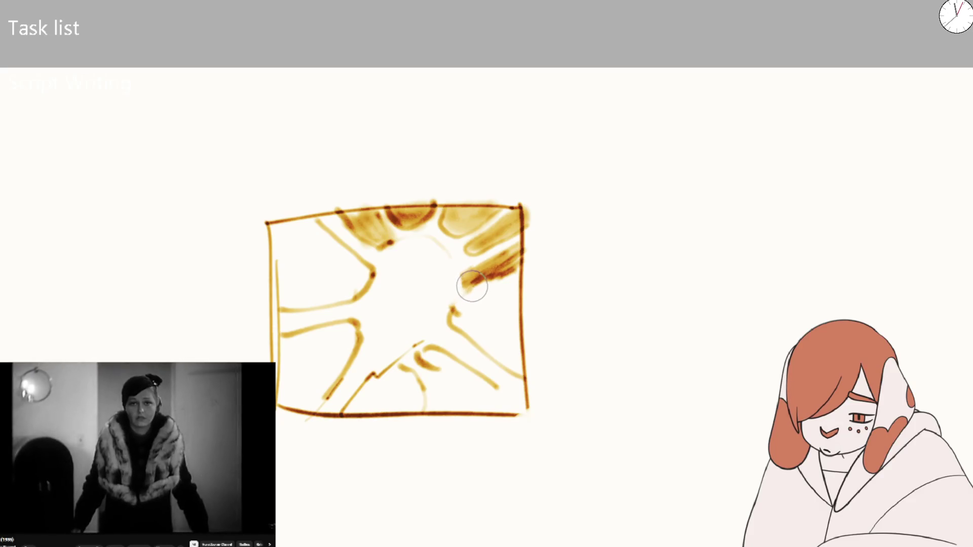
pyautogui.moveTo(461, 282)
pyautogui.mouseDown()
pyautogui.moveTo(495, 269)
pyautogui.moveTo(509, 249)
pyautogui.mouseUp()
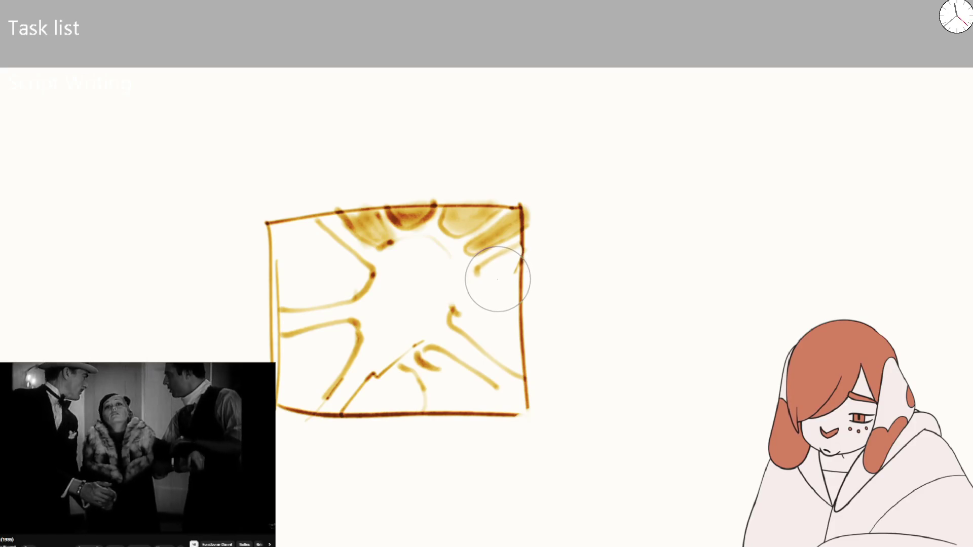
# - Paint a thick upper-right ray, then add dark lines beside and extending the right-hand rays
pyautogui.moveTo(517, 252)
pyautogui.mouseDown()
pyautogui.moveTo(485, 275)
pyautogui.moveTo(522, 268)
pyautogui.mouseUp()
pyautogui.press('[')
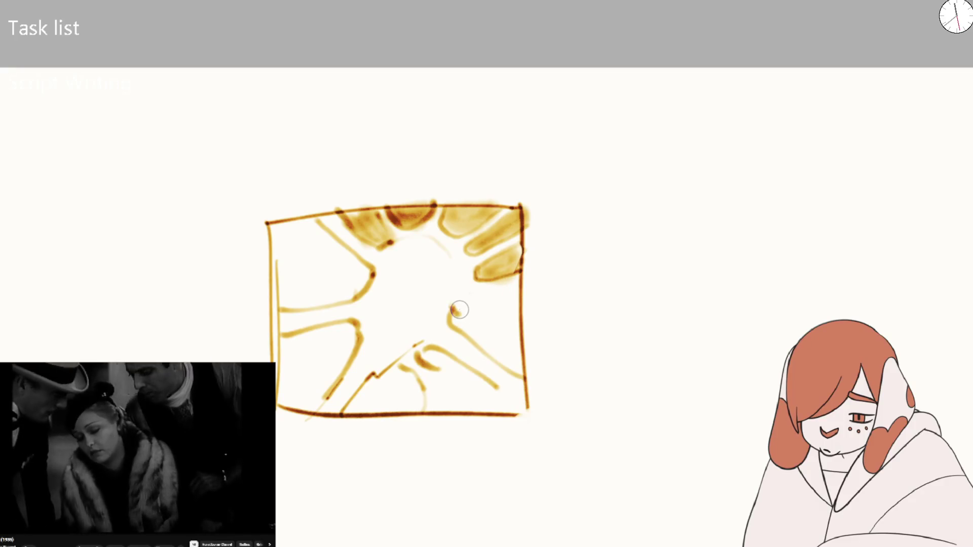
pyautogui.moveTo(453, 318); pyautogui.dragTo(489, 307)
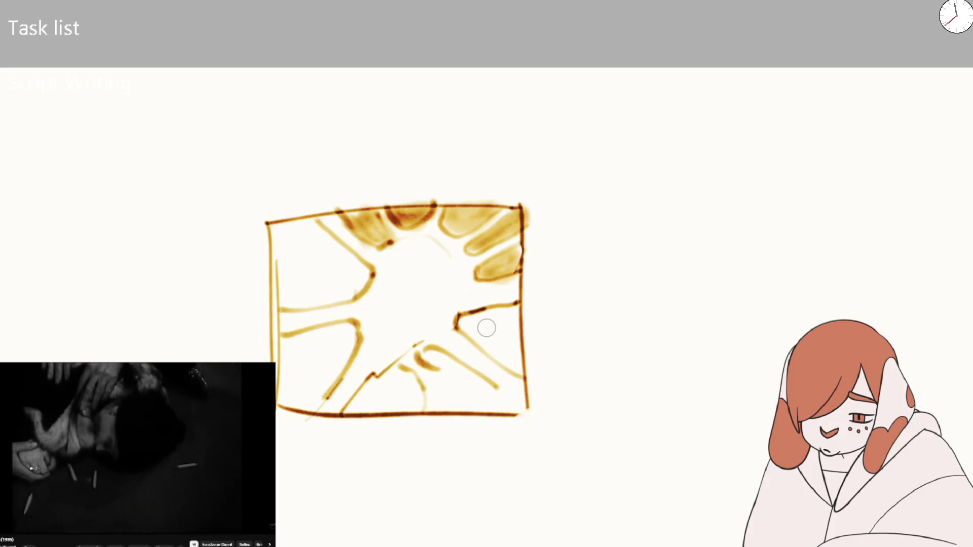
pyautogui.moveTo(482, 278); pyautogui.dragTo(457, 275)
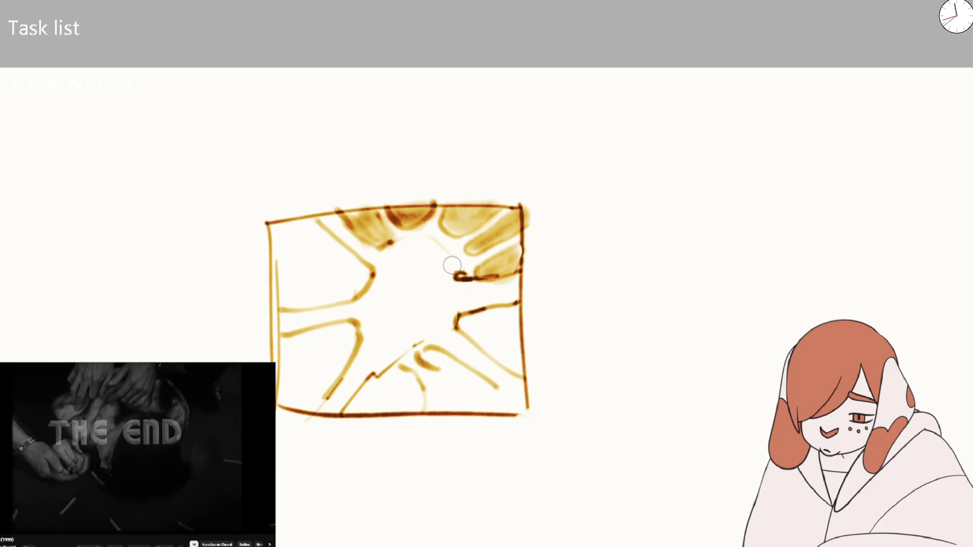
pyautogui.press(']')
pyautogui.press(']')
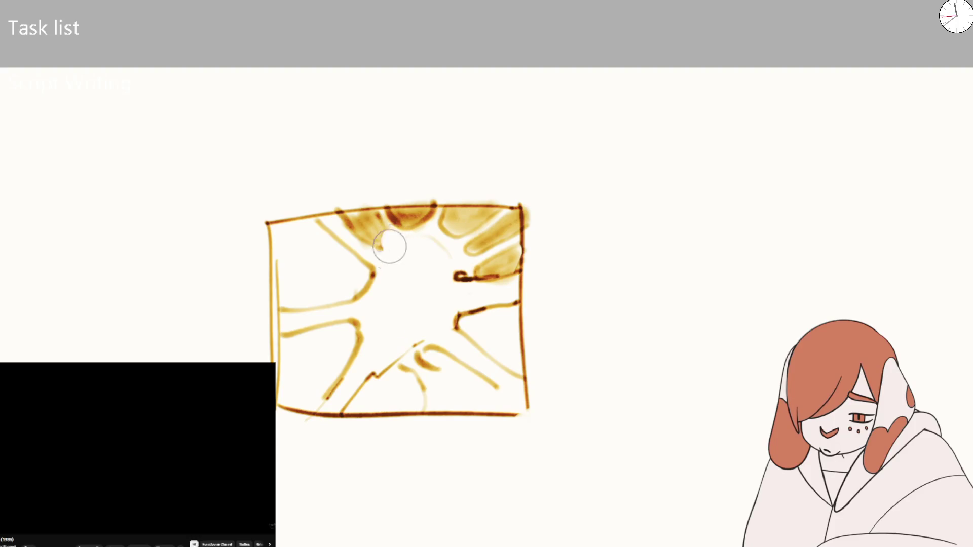
pyautogui.press('[')
pyautogui.press('[')
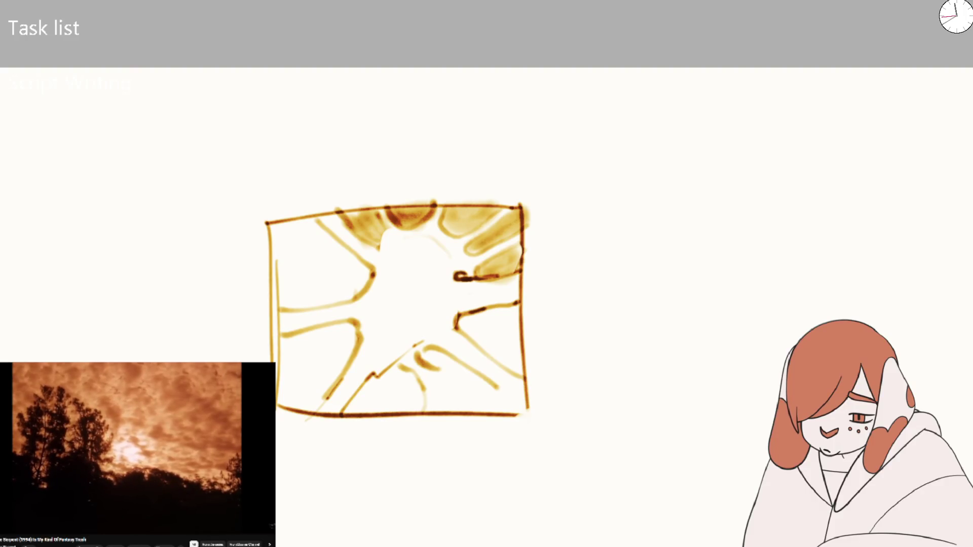
pyautogui.moveTo(304, 243); pyautogui.dragTo(291, 263)
pyautogui.hotkey('ctrl', 'z')
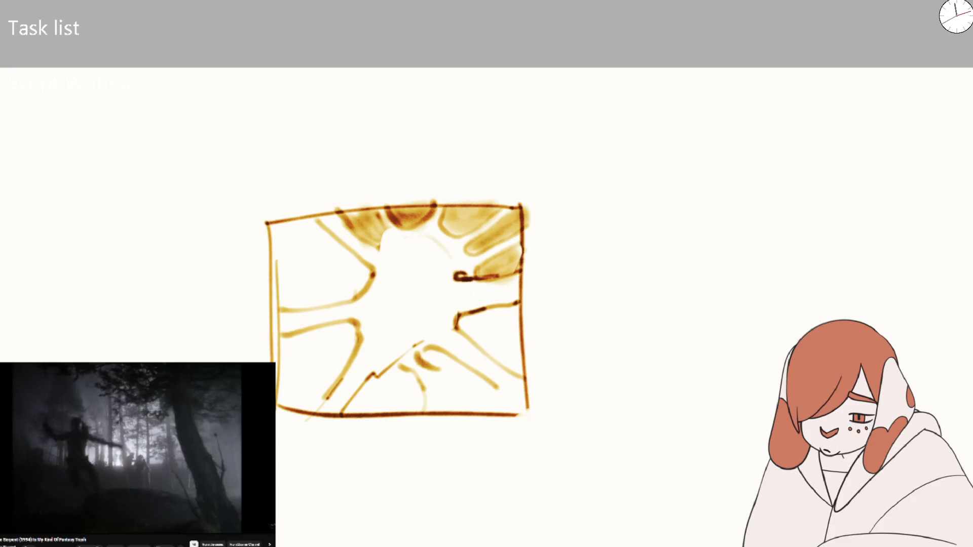
pyautogui.moveTo(294, 282)
pyautogui.mouseDown()
pyautogui.moveTo(306, 267)
pyautogui.moveTo(304, 217)
pyautogui.moveTo(304, 283)
pyautogui.moveTo(293, 272)
pyautogui.moveTo(328, 318)
pyautogui.moveTo(312, 330)
pyautogui.moveTo(320, 375)
pyautogui.moveTo(294, 377)
pyautogui.moveTo(352, 434)
pyautogui.moveTo(402, 352)
pyautogui.moveTo(402, 423)
pyautogui.mouseUp()
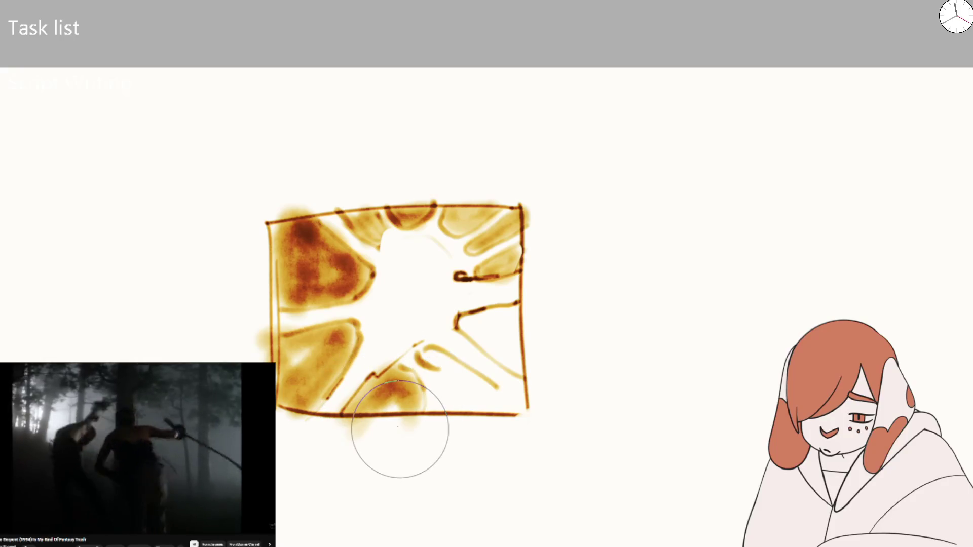
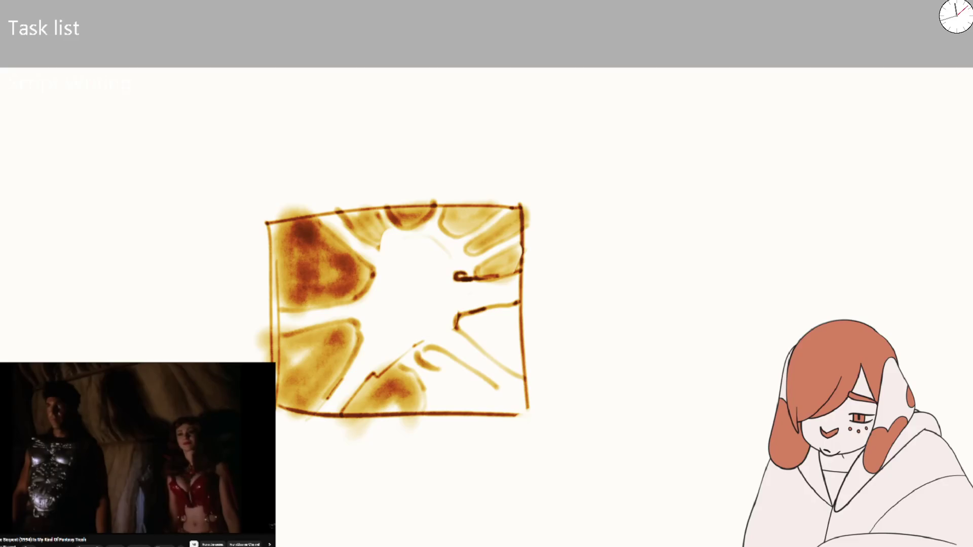
# - Shift the panel view slightly left and zoom in on the bright centre
pyautogui.moveTo(478, 325); pyautogui.dragTo(435, 328)
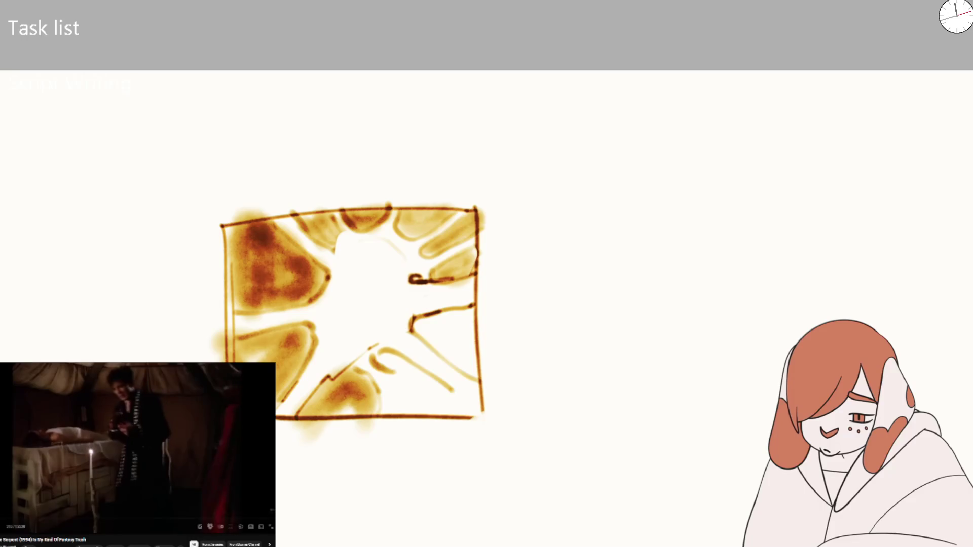
pyautogui.press('Escape')
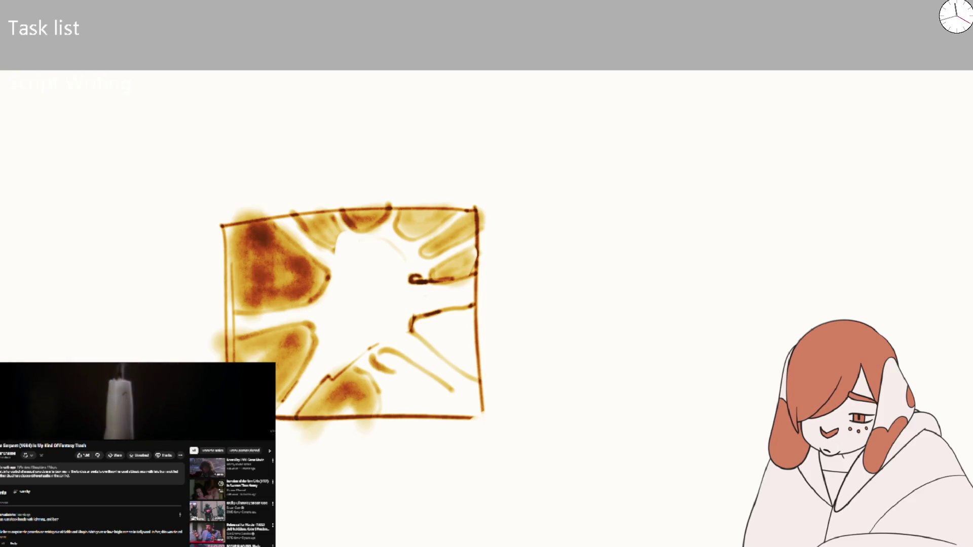
pyautogui.scroll(5, 137, 456)
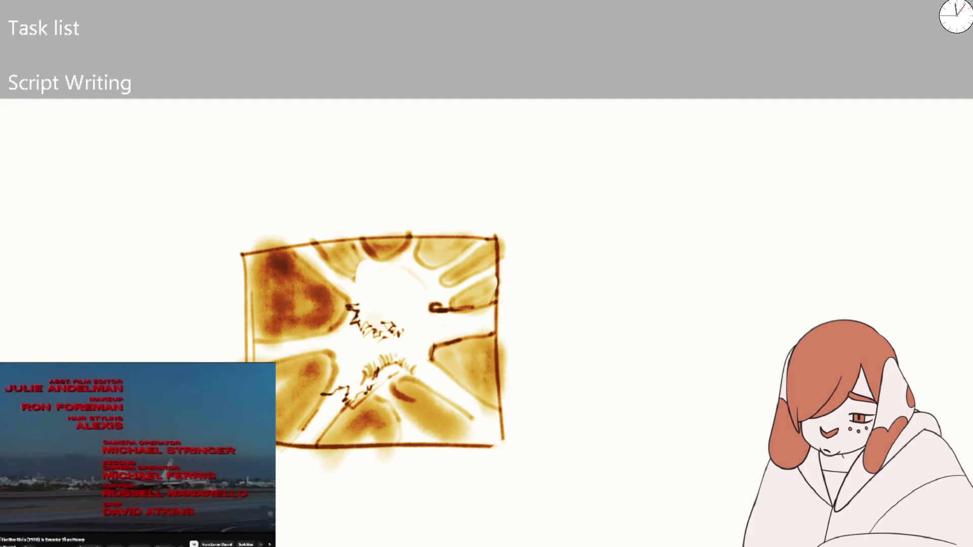
# - Erase the upper zigzag scribbles in the bright centre, leaving the lower marks intact
pyautogui.moveTo(343, 296); pyautogui.dragTo(374, 308)
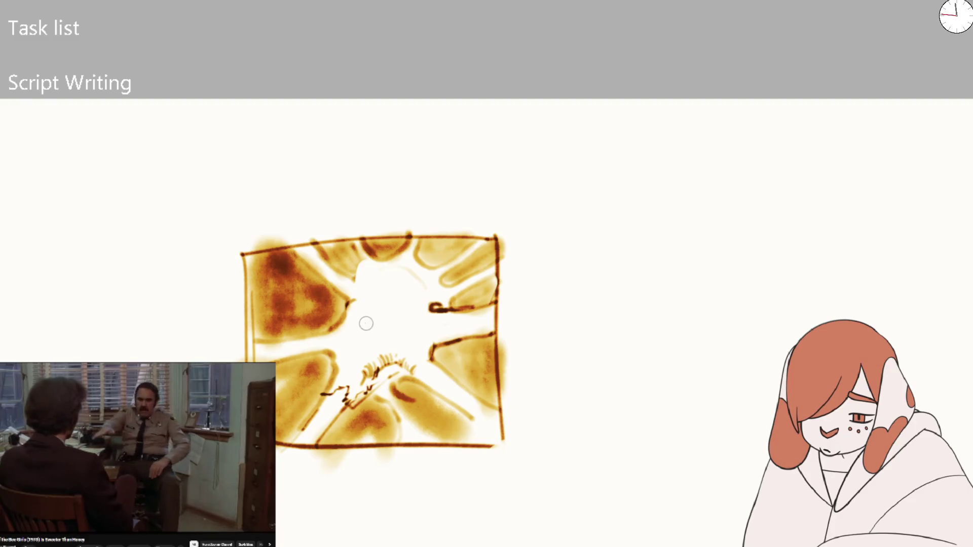
pyautogui.moveTo(363, 284); pyautogui.dragTo(371, 341)
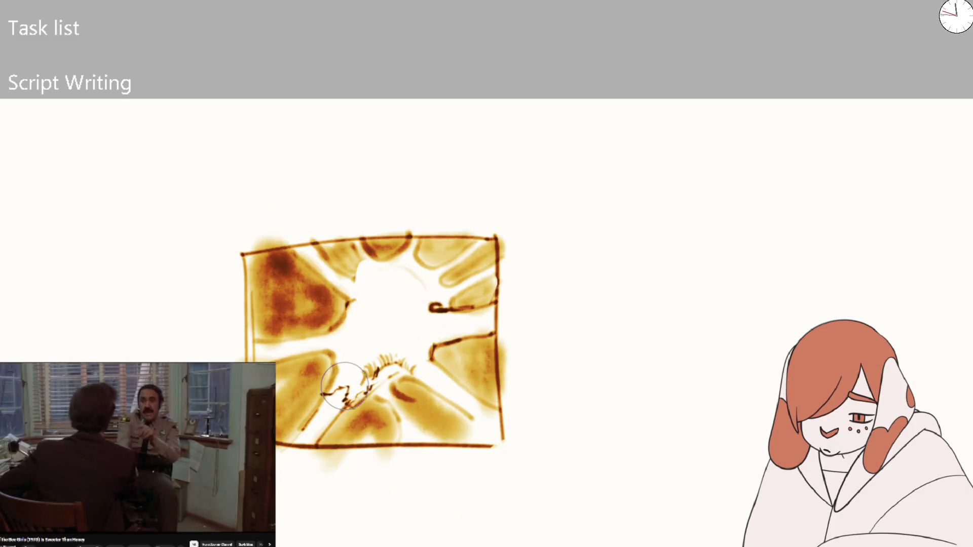
pyautogui.scroll(2, 361, 364)
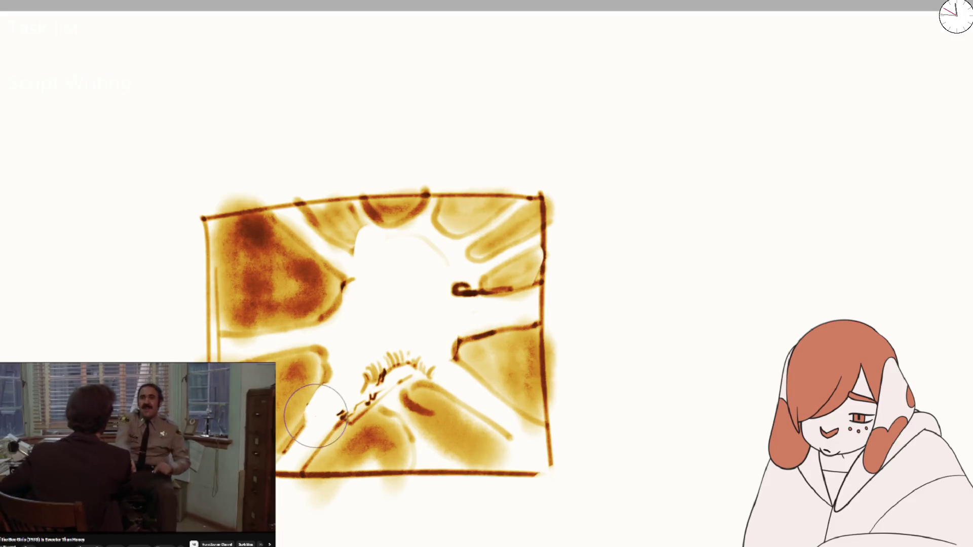
# - Hatch short dark strokes along the lower-left and upper-left ray edges
pyautogui.moveTo(314, 405); pyautogui.dragTo(304, 421)
pyautogui.moveTo(327, 381)
pyautogui.mouseDown()
pyautogui.moveTo(307, 419)
pyautogui.moveTo(336, 395)
pyautogui.mouseUp()
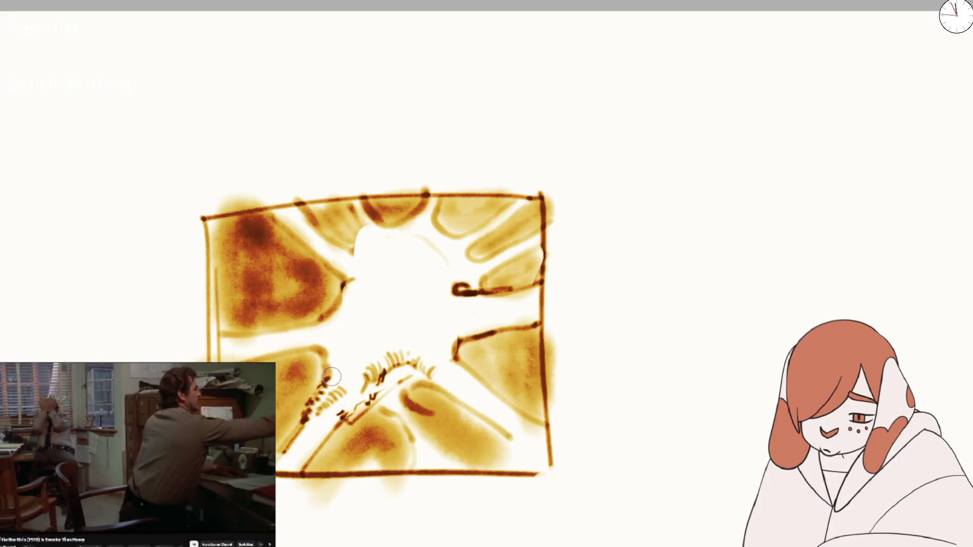
pyautogui.moveTo(276, 330); pyautogui.dragTo(304, 333)
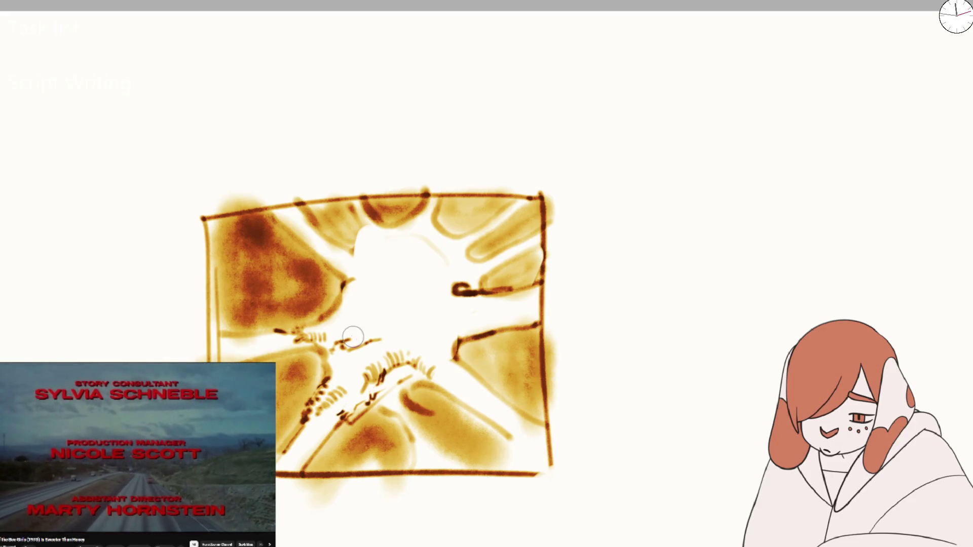
pyautogui.press(']')
pyautogui.press(']')
pyautogui.press(']')
pyautogui.press('[')
pyautogui.press('[')
pyautogui.press('[')
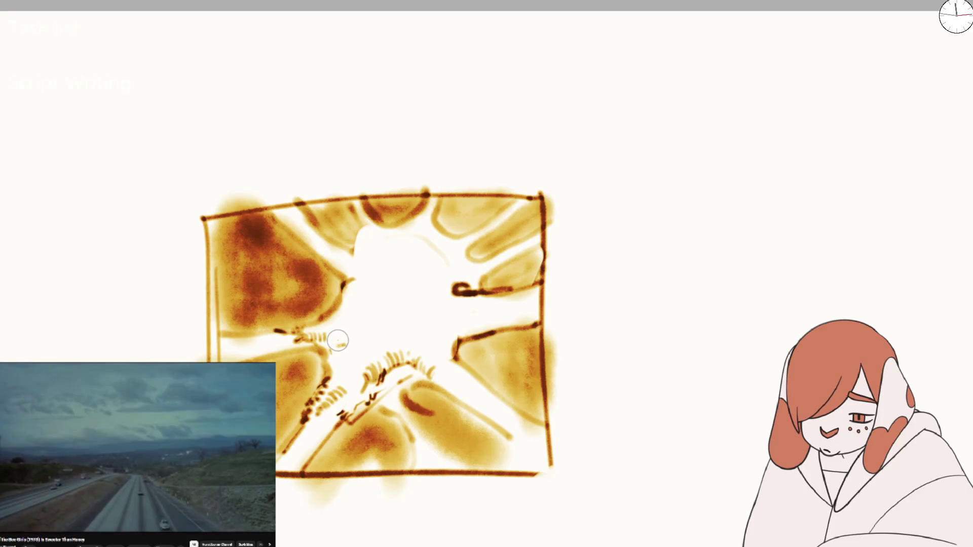
pyautogui.moveTo(354, 334)
pyautogui.mouseDown()
pyautogui.moveTo(348, 354)
pyautogui.moveTo(356, 340)
pyautogui.mouseUp()
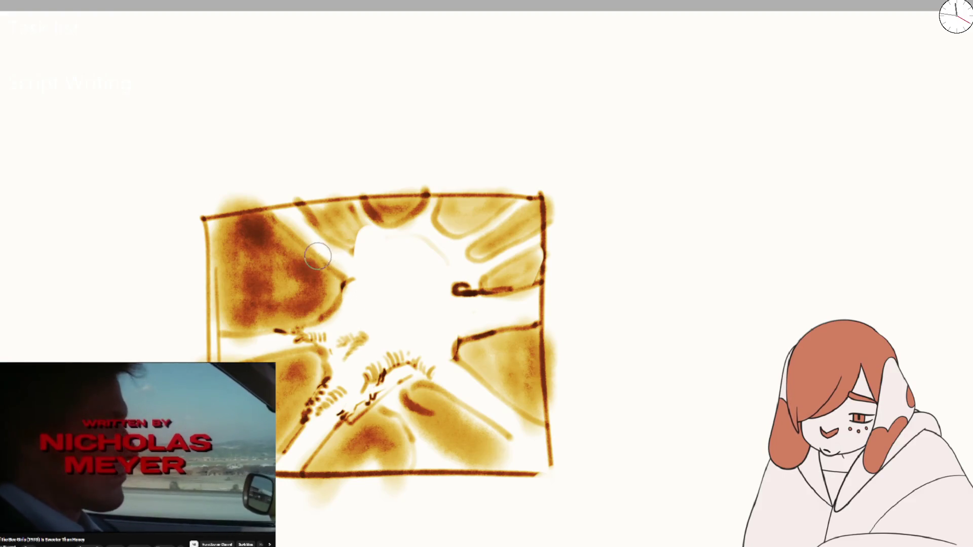
pyautogui.moveTo(328, 257)
pyautogui.mouseDown()
pyautogui.moveTo(357, 274)
pyautogui.moveTo(446, 266)
pyautogui.moveTo(428, 311)
pyautogui.mouseUp()
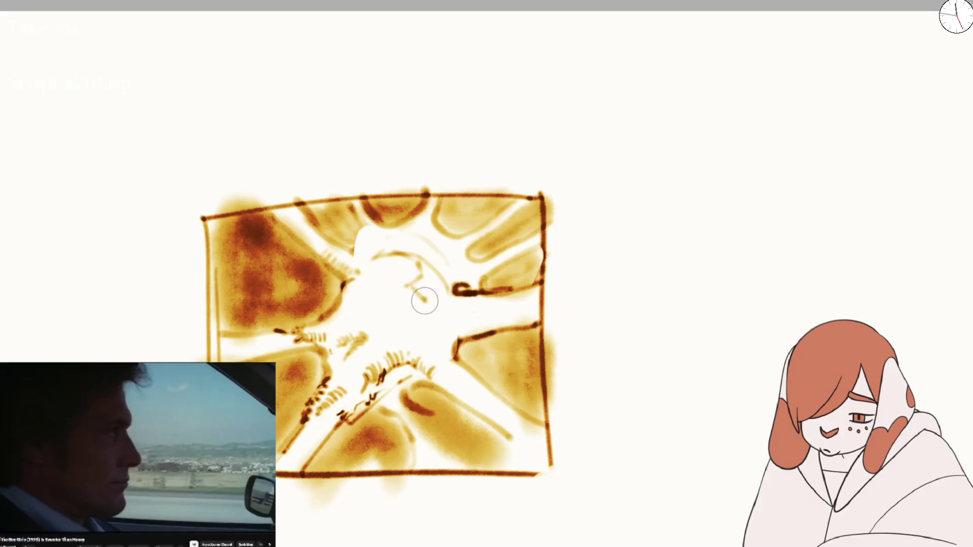
# - Outline the central figure with small dark strokes in the white centre
pyautogui.moveTo(373, 274)
pyautogui.mouseDown()
pyautogui.moveTo(344, 305)
pyautogui.moveTo(393, 310)
pyautogui.moveTo(352, 318)
pyautogui.moveTo(365, 335)
pyautogui.moveTo(396, 322)
pyautogui.mouseUp()
pyautogui.hotkey('ctrl', 'z')
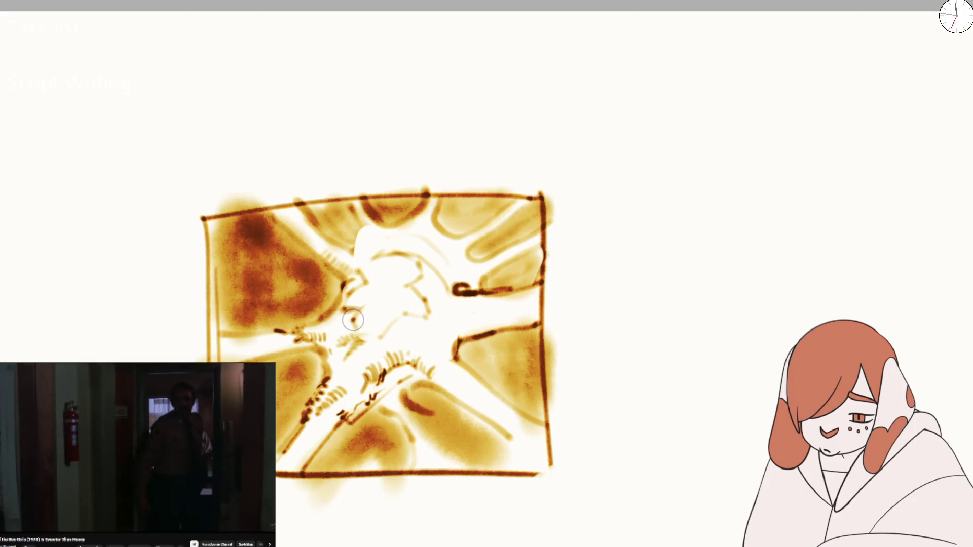
pyautogui.press(']')
pyautogui.press(']')
pyautogui.press(']')
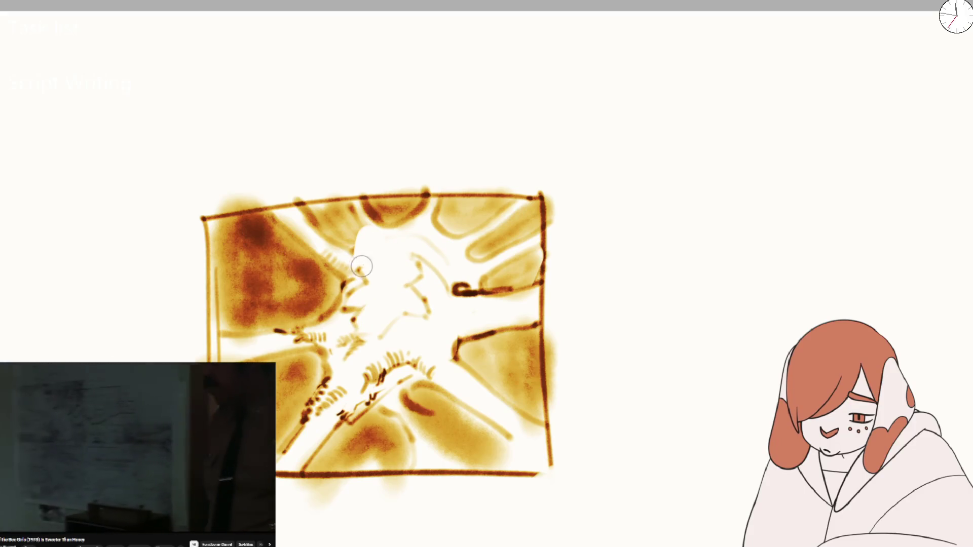
pyautogui.press('[')
pyautogui.press('[')
pyautogui.press('[')
pyautogui.moveTo(366, 279)
pyautogui.mouseDown()
pyautogui.moveTo(416, 260)
pyautogui.moveTo(394, 262)
pyautogui.mouseUp()
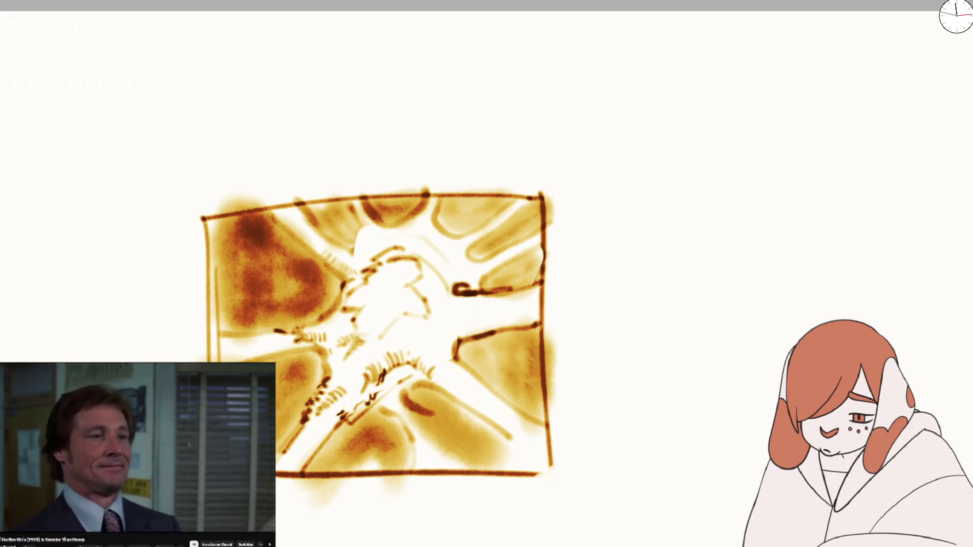
pyautogui.hotkey('ctrl', '[')
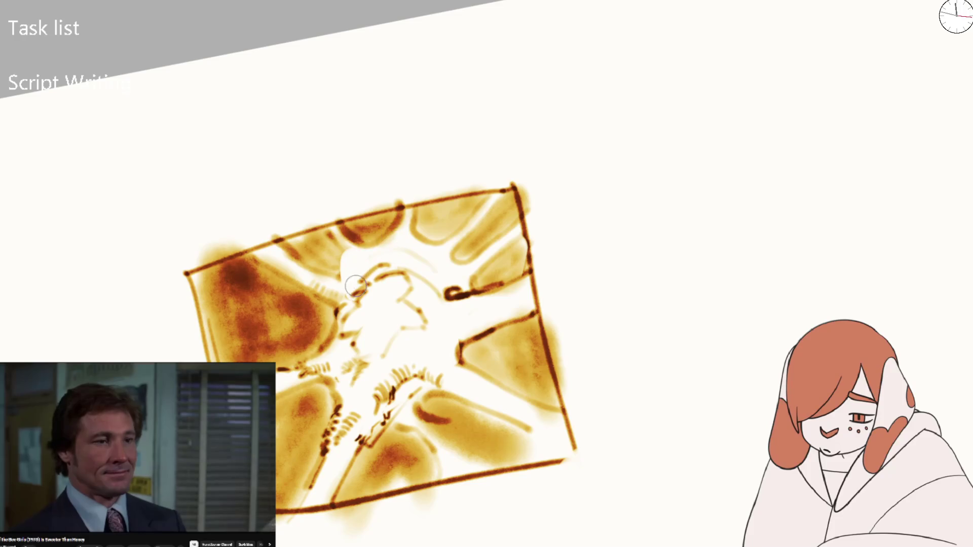
# - Add a hook stroke and hatching to the left of the central figure
pyautogui.moveTo(340, 274)
pyautogui.mouseDown()
pyautogui.moveTo(346, 253)
pyautogui.moveTo(344, 383)
pyautogui.moveTo(357, 393)
pyautogui.mouseUp()
pyautogui.hotkey('ctrl', 'z')
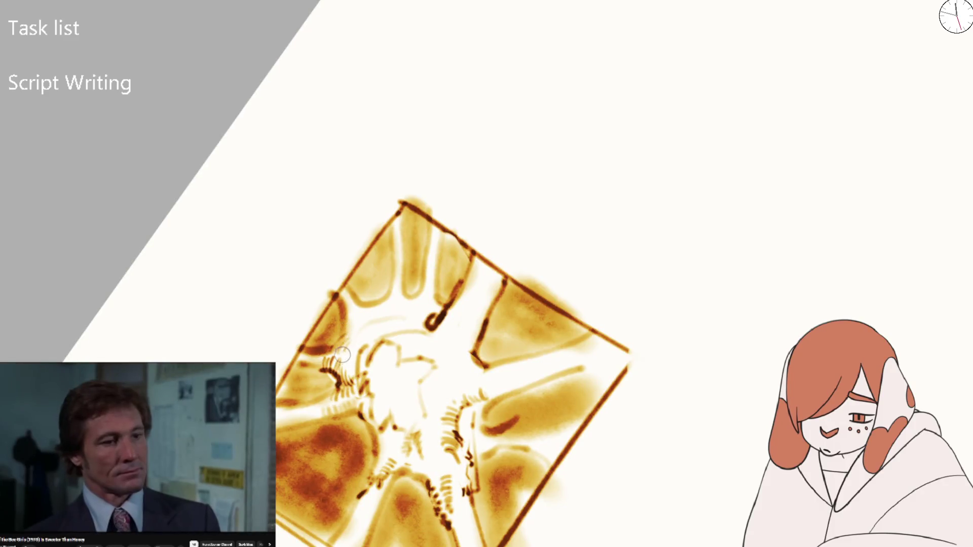
pyautogui.moveTo(343, 354); pyautogui.dragTo(388, 415)
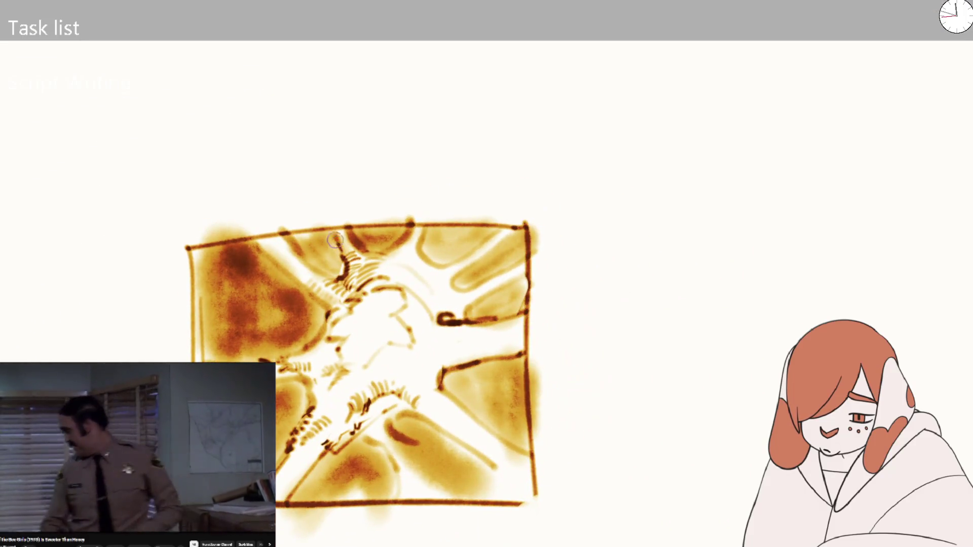
pyautogui.moveTo(328, 231)
pyautogui.mouseDown()
pyautogui.moveTo(342, 263)
pyautogui.moveTo(459, 212)
pyautogui.mouseUp()
pyautogui.hotkey('ctrl', 'z')
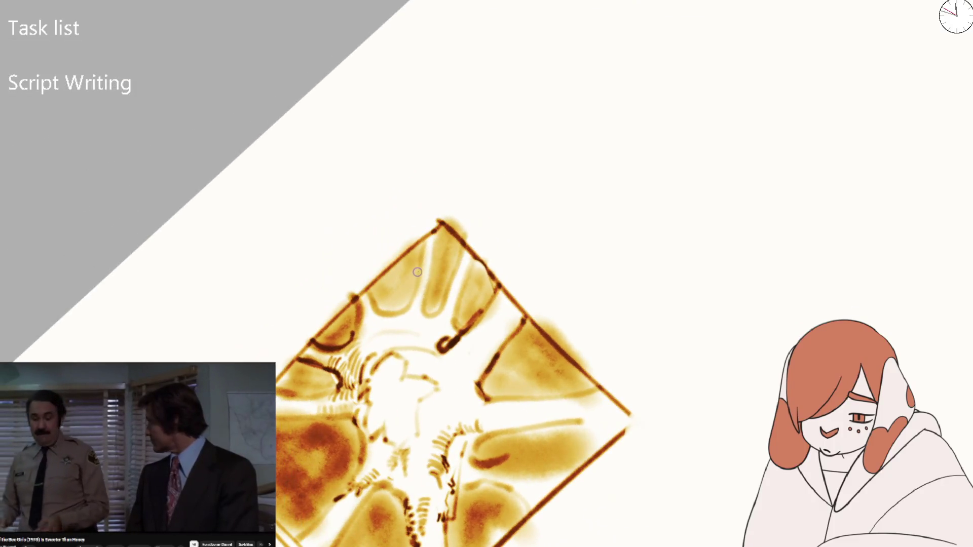
# - Darken the hatching arcing above the central figure
pyautogui.press('Home')
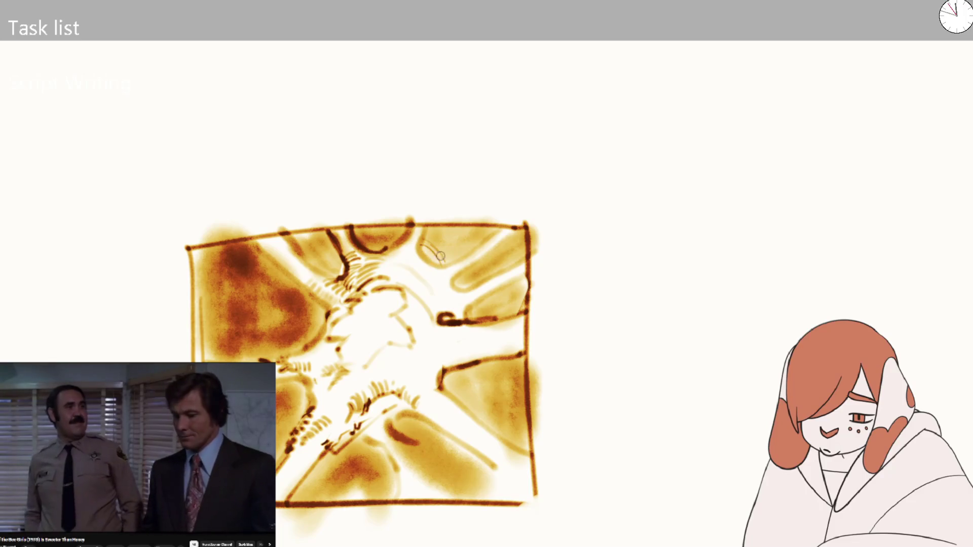
pyautogui.moveTo(494, 260); pyautogui.dragTo(323, 282)
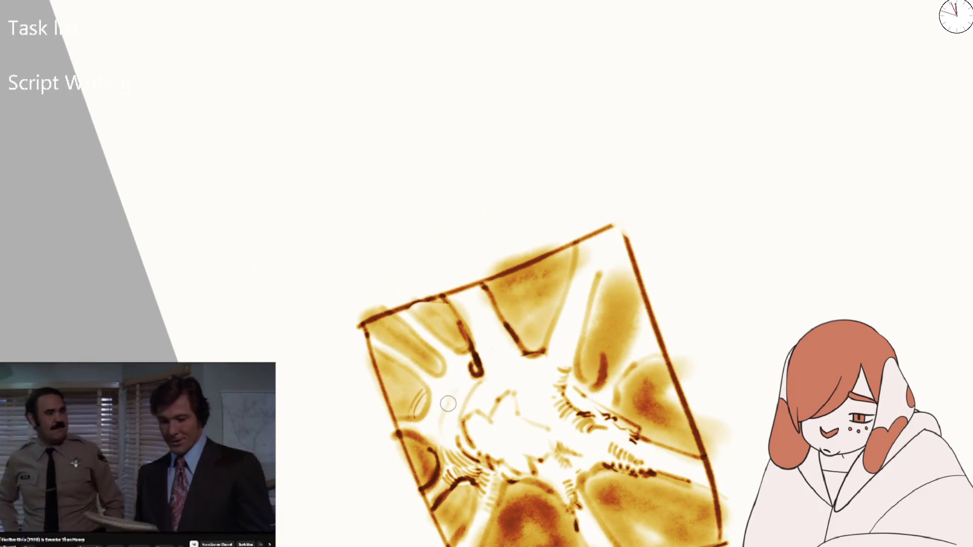
pyautogui.moveTo(448, 404); pyautogui.dragTo(447, 415)
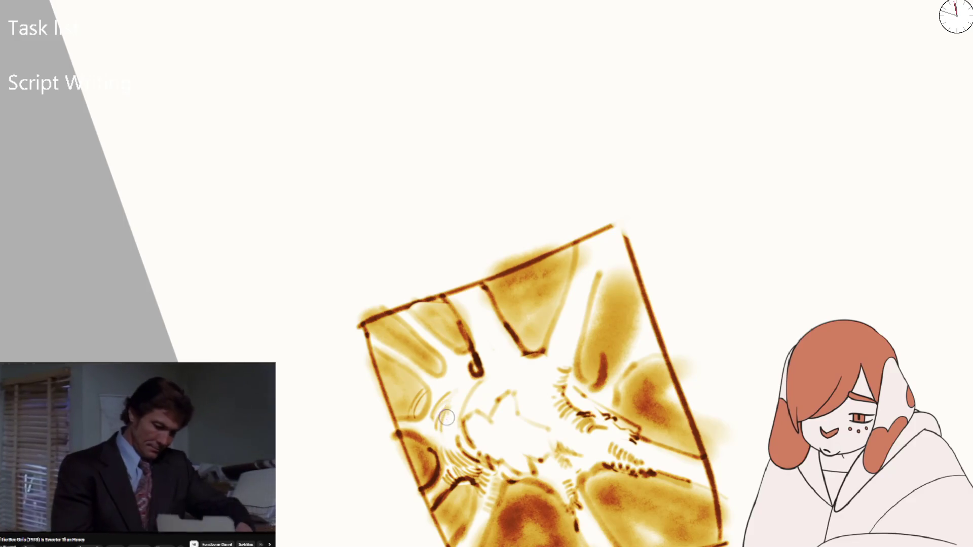
pyautogui.press('5')
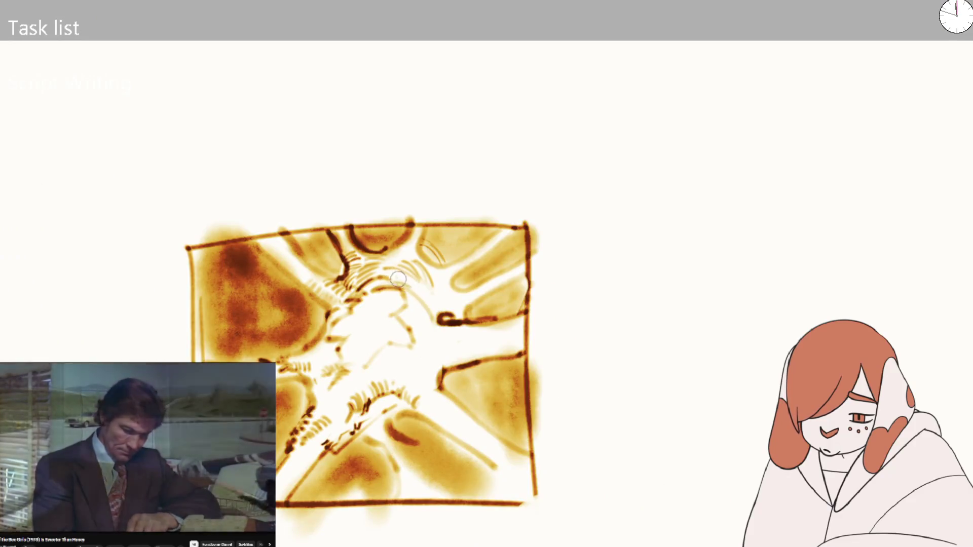
pyautogui.moveTo(397, 278); pyautogui.dragTo(426, 282)
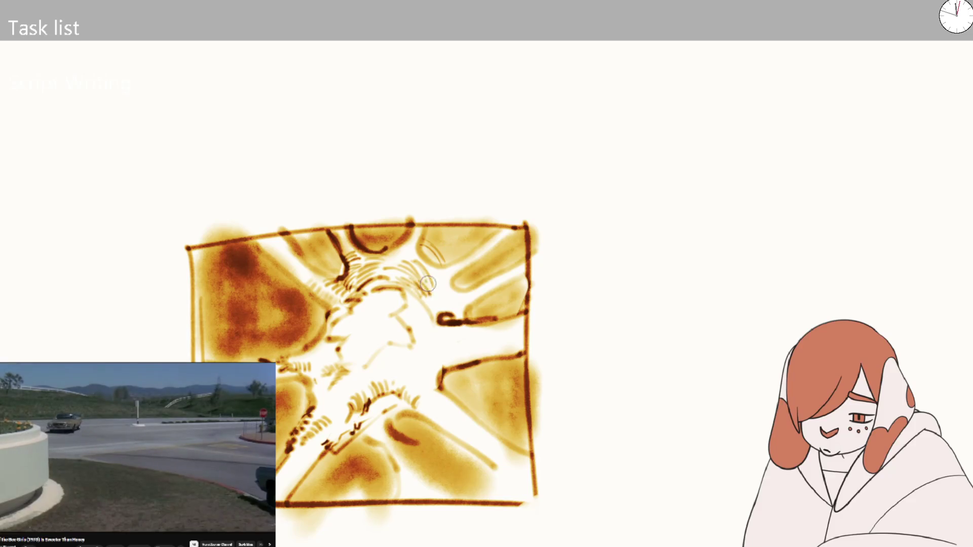
pyautogui.press('m')
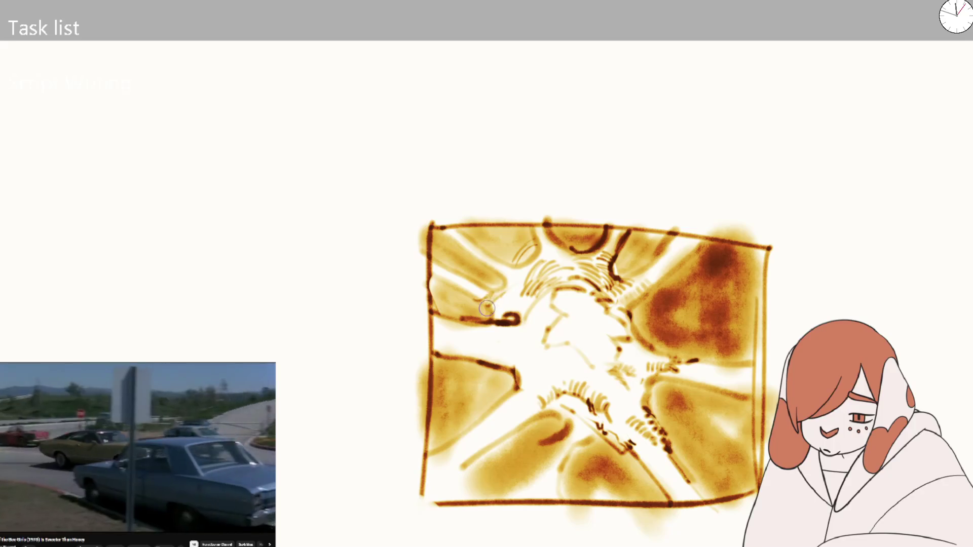
# - Zoom out and add a short hatching stroke to the panel's top arc
pyautogui.scroll(-3, 487, 308)
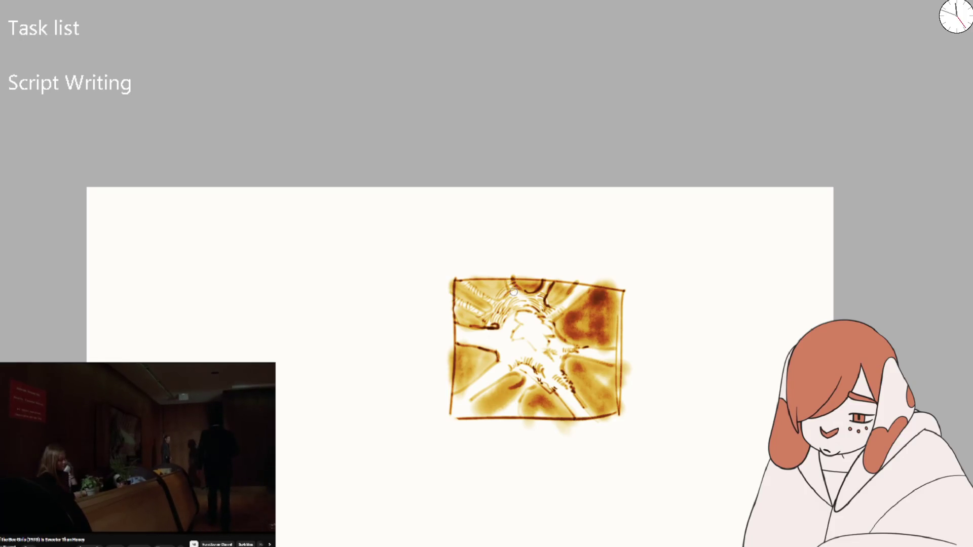
pyautogui.moveTo(526, 292); pyautogui.dragTo(532, 298)
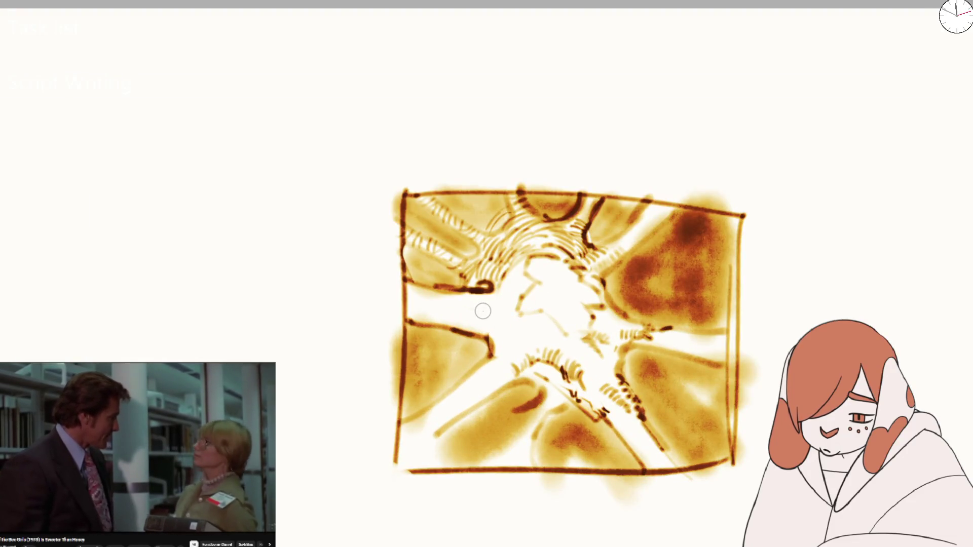
# - Redraw the left ray with a thin dark line and a white highlight stroke
pyautogui.moveTo(471, 300)
pyautogui.mouseDown()
pyautogui.moveTo(426, 388)
pyautogui.moveTo(480, 324)
pyautogui.mouseUp()
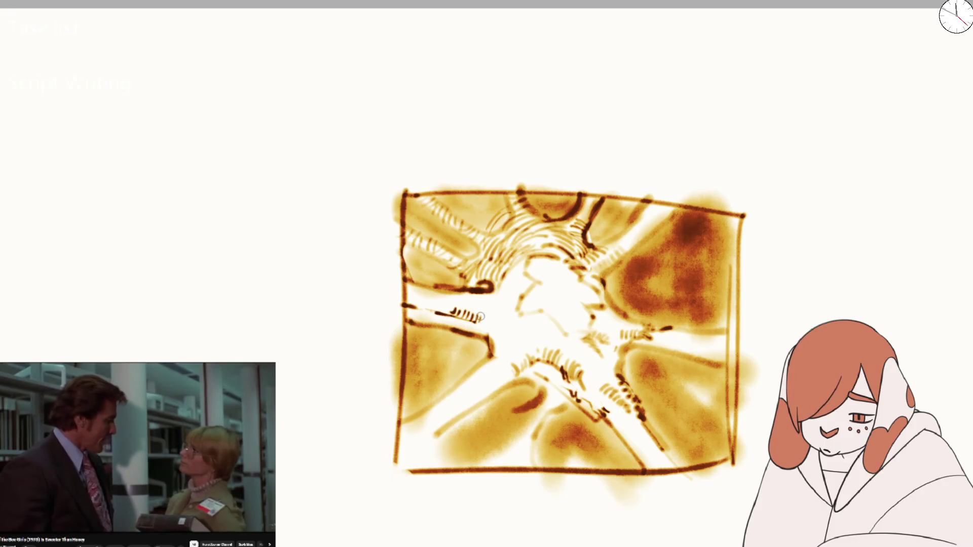
pyautogui.moveTo(481, 318); pyautogui.dragTo(489, 324)
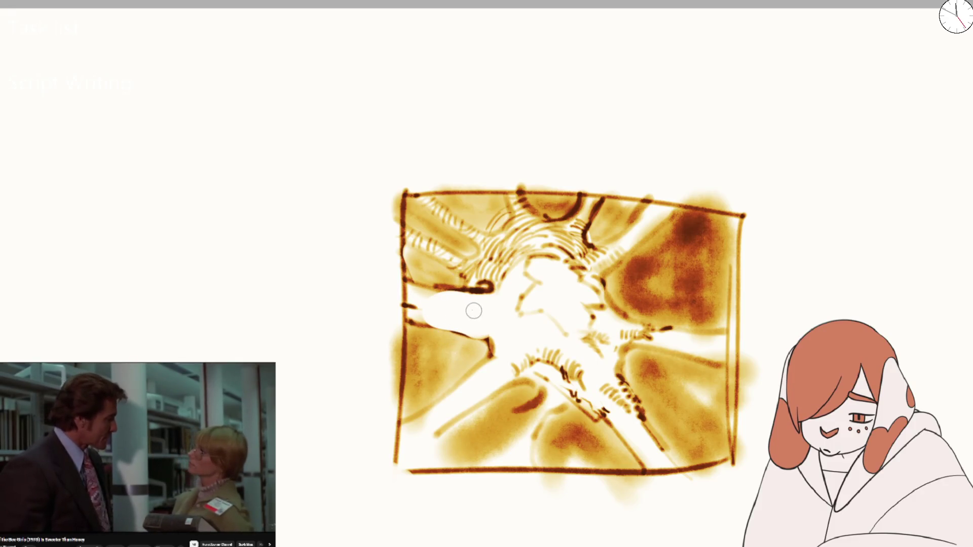
pyautogui.moveTo(421, 317); pyautogui.dragTo(458, 326)
pyautogui.moveTo(408, 355)
pyautogui.mouseDown()
pyautogui.moveTo(463, 327)
pyautogui.moveTo(396, 353)
pyautogui.moveTo(448, 335)
pyautogui.moveTo(404, 423)
pyautogui.mouseUp()
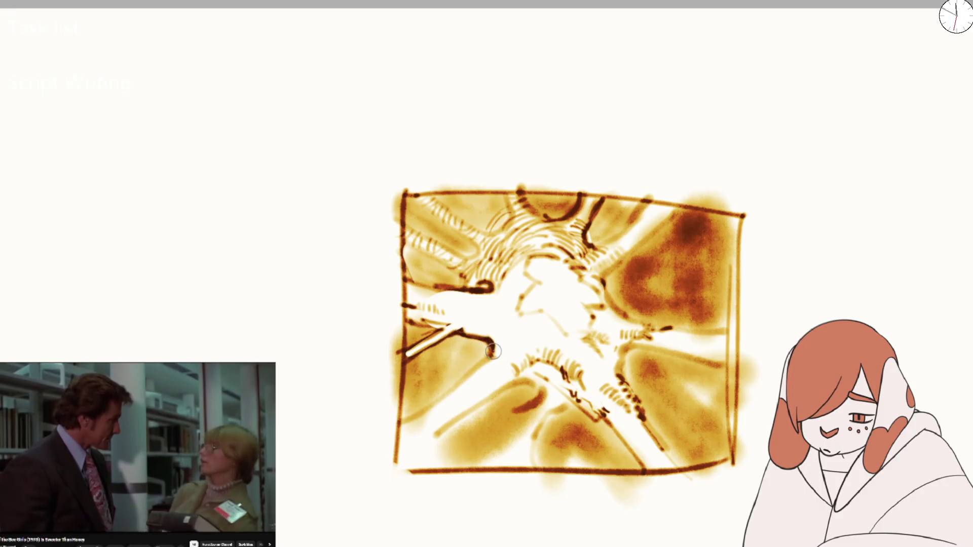
# - Add dark diagonal lines and curves across the lower-left and lower-middle panel
pyautogui.moveTo(408, 473)
pyautogui.mouseDown()
pyautogui.moveTo(418, 452)
pyautogui.moveTo(391, 471)
pyautogui.moveTo(403, 476)
pyautogui.mouseUp()
pyautogui.moveTo(429, 443); pyautogui.dragTo(469, 410)
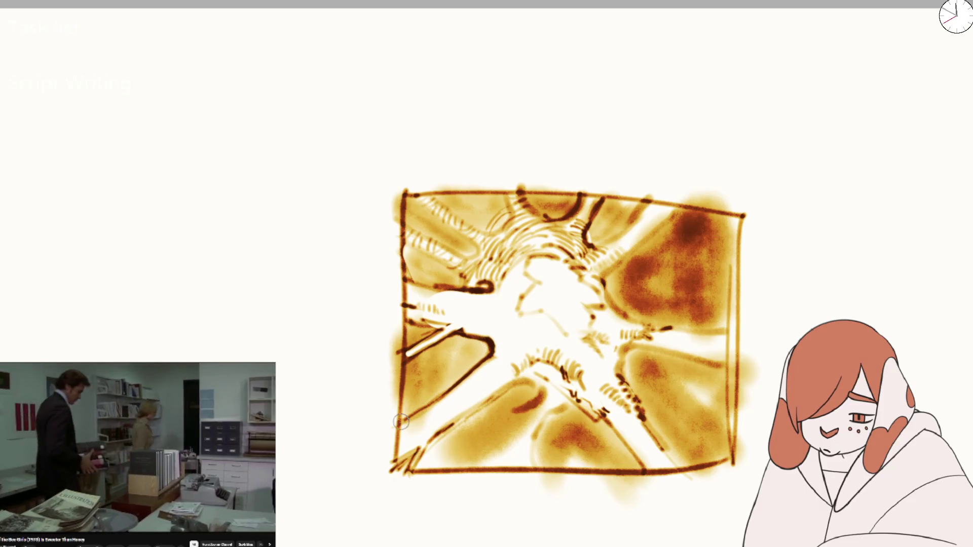
pyautogui.moveTo(528, 377)
pyautogui.mouseDown()
pyautogui.moveTo(545, 398)
pyautogui.moveTo(494, 462)
pyautogui.moveTo(553, 410)
pyautogui.moveTo(573, 402)
pyautogui.moveTo(580, 423)
pyautogui.mouseUp()
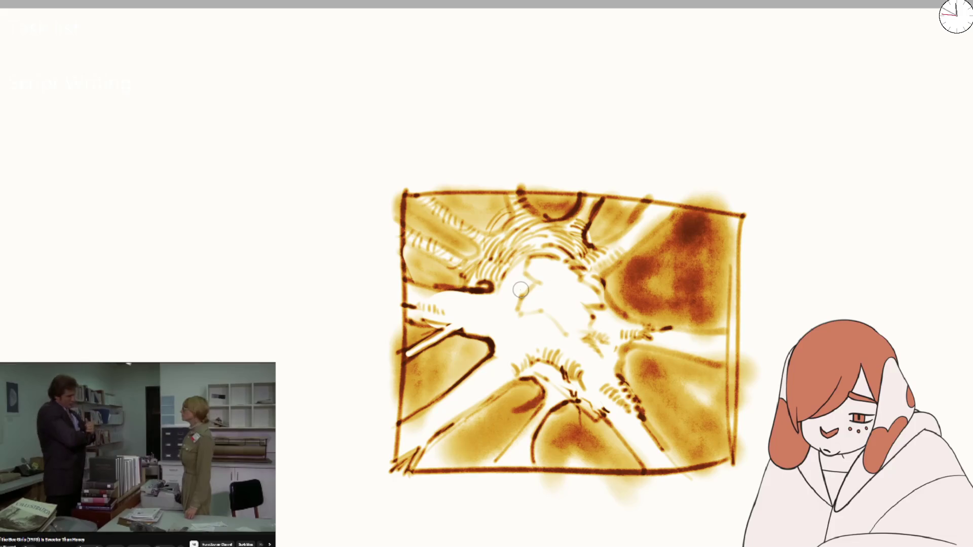
pyautogui.press('m')
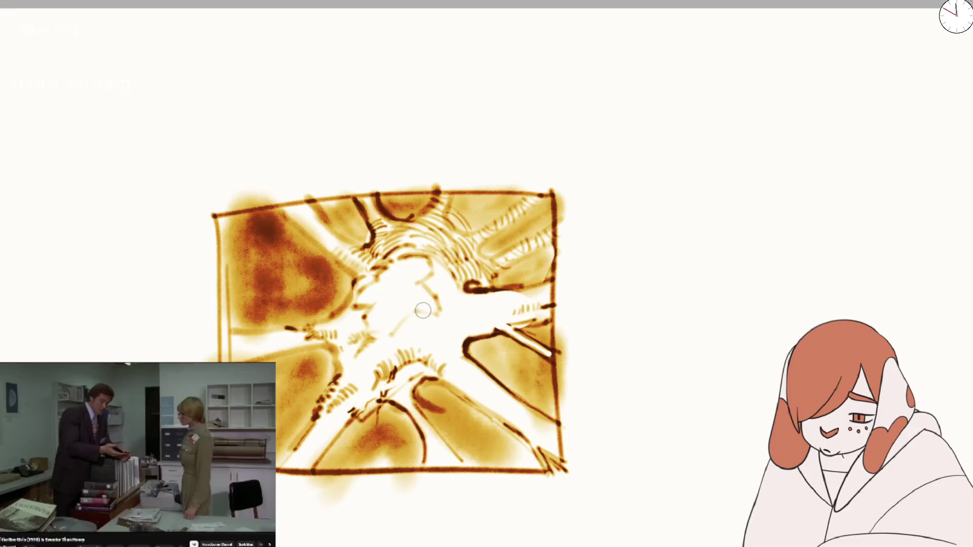
pyautogui.moveTo(413, 312)
pyautogui.mouseDown()
pyautogui.moveTo(409, 319)
pyautogui.moveTo(441, 299)
pyautogui.moveTo(405, 325)
pyautogui.mouseUp()
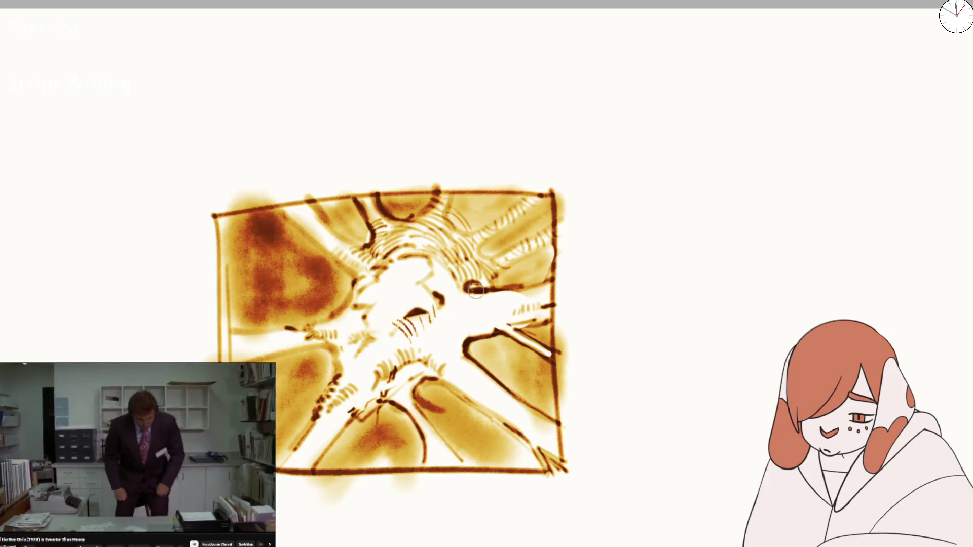
# - Lighten the hatching at the centre and below-left of it
pyautogui.moveTo(405, 316)
pyautogui.mouseDown()
pyautogui.moveTo(420, 330)
pyautogui.moveTo(402, 323)
pyautogui.mouseUp()
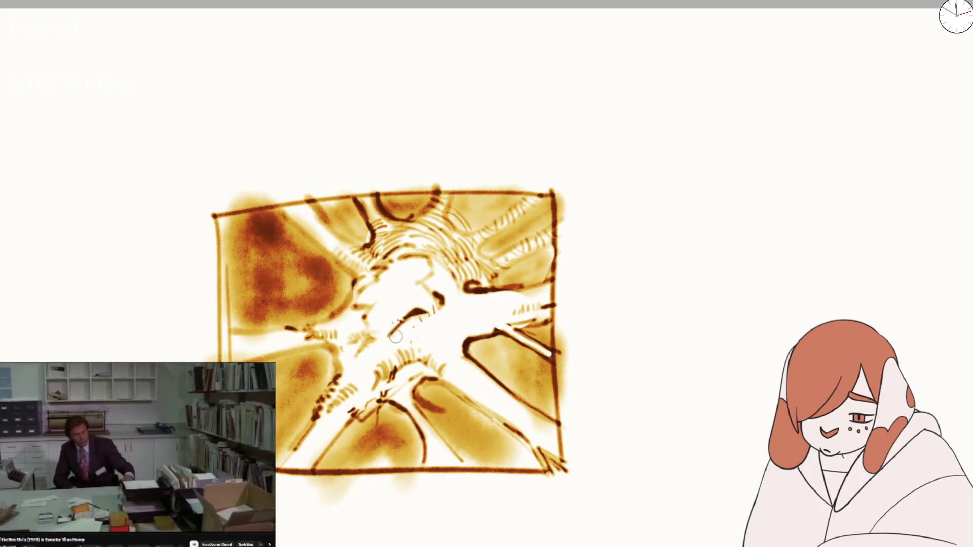
pyautogui.moveTo(371, 373); pyautogui.dragTo(422, 343)
pyautogui.moveTo(395, 375); pyautogui.dragTo(361, 377)
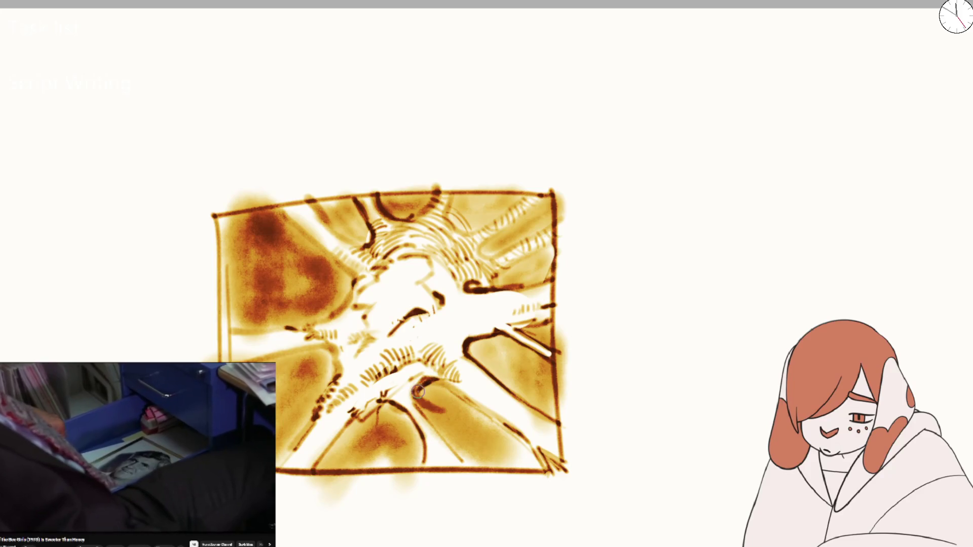
# - Fill the area below the central figure with dark hatching down to the panel bottom
pyautogui.moveTo(404, 378); pyautogui.dragTo(415, 400)
pyautogui.moveTo(395, 355)
pyautogui.mouseDown()
pyautogui.moveTo(426, 390)
pyautogui.moveTo(445, 472)
pyautogui.mouseUp()
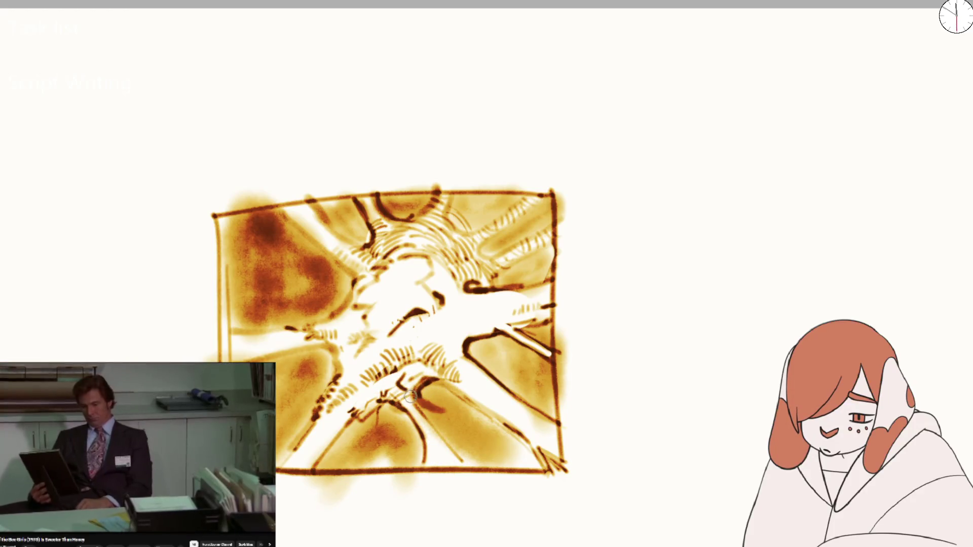
pyautogui.moveTo(401, 393)
pyautogui.mouseDown()
pyautogui.moveTo(421, 408)
pyautogui.moveTo(413, 422)
pyautogui.mouseUp()
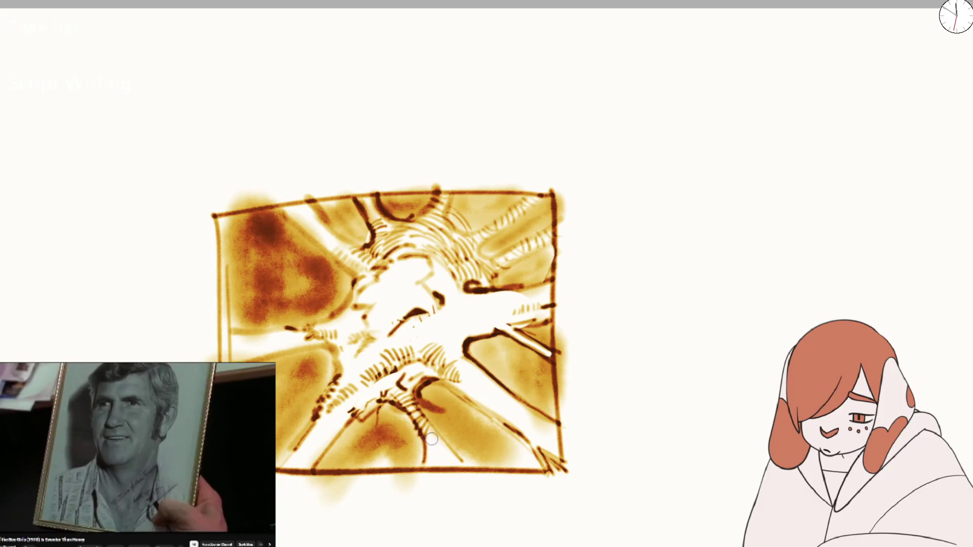
pyautogui.moveTo(434, 455); pyautogui.dragTo(449, 462)
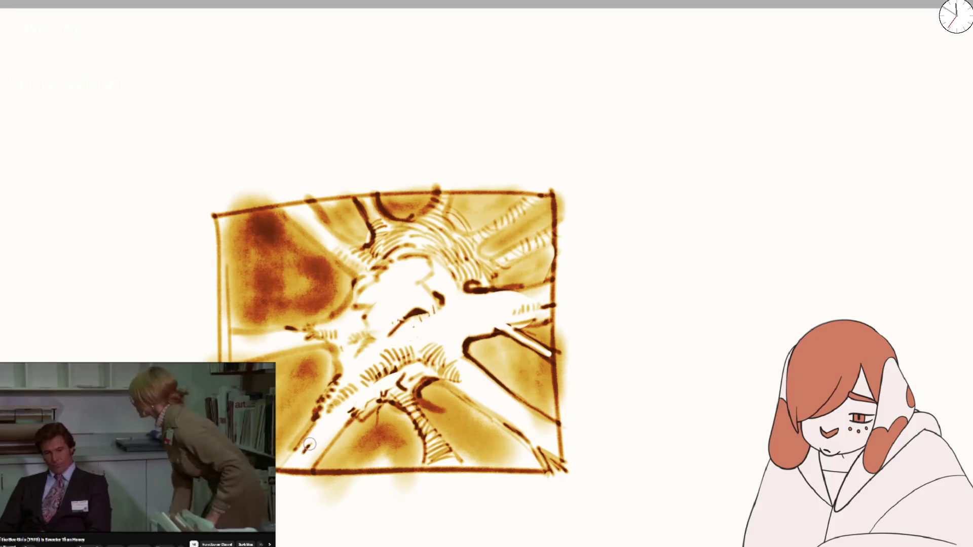
# - Hatch darkly along the lower-left diagonal ray, extending it across the lower rays
pyautogui.moveTo(335, 406)
pyautogui.mouseDown()
pyautogui.moveTo(304, 458)
pyautogui.moveTo(346, 401)
pyautogui.mouseUp()
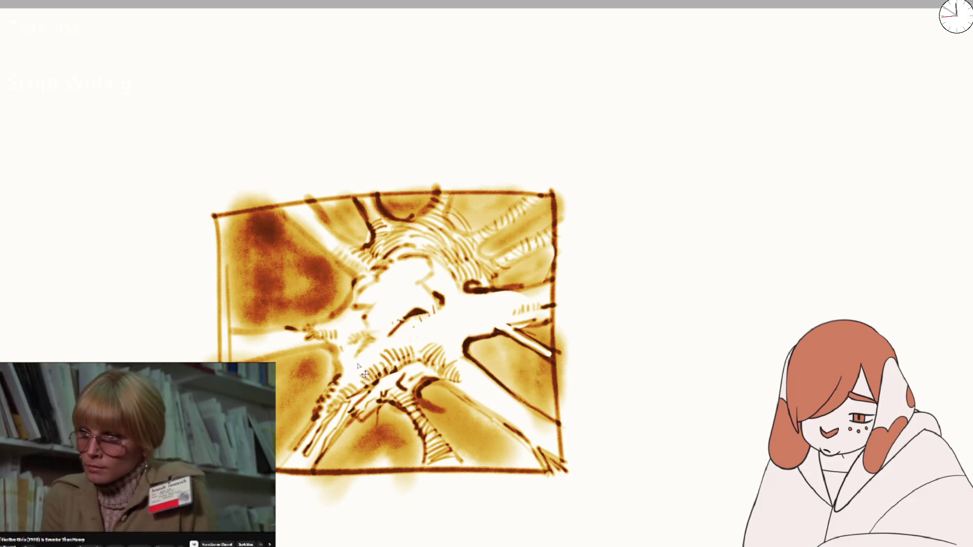
pyautogui.hotkey('ctrl', 'z')
pyautogui.hotkey('ctrl', 'z')
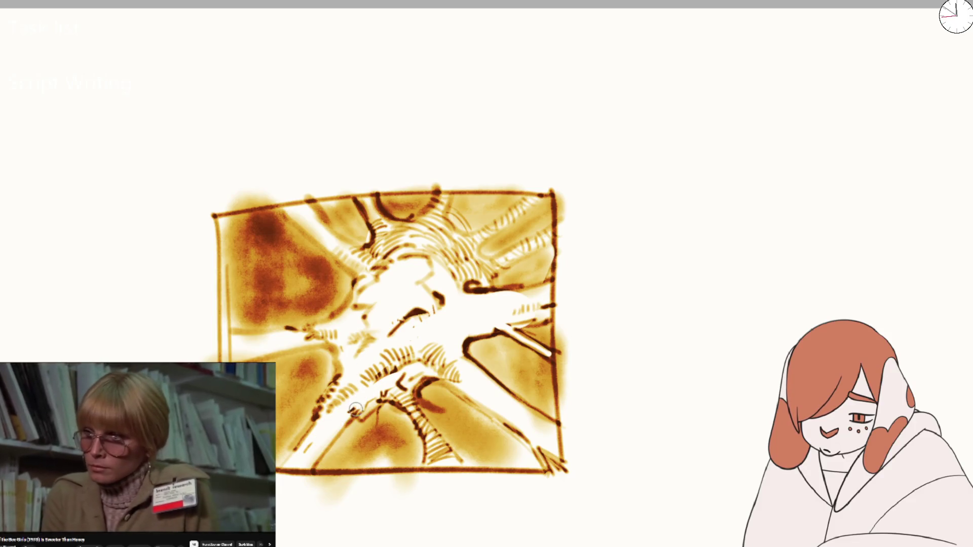
pyautogui.moveTo(338, 404)
pyautogui.mouseDown()
pyautogui.moveTo(327, 413)
pyautogui.moveTo(337, 420)
pyautogui.mouseUp()
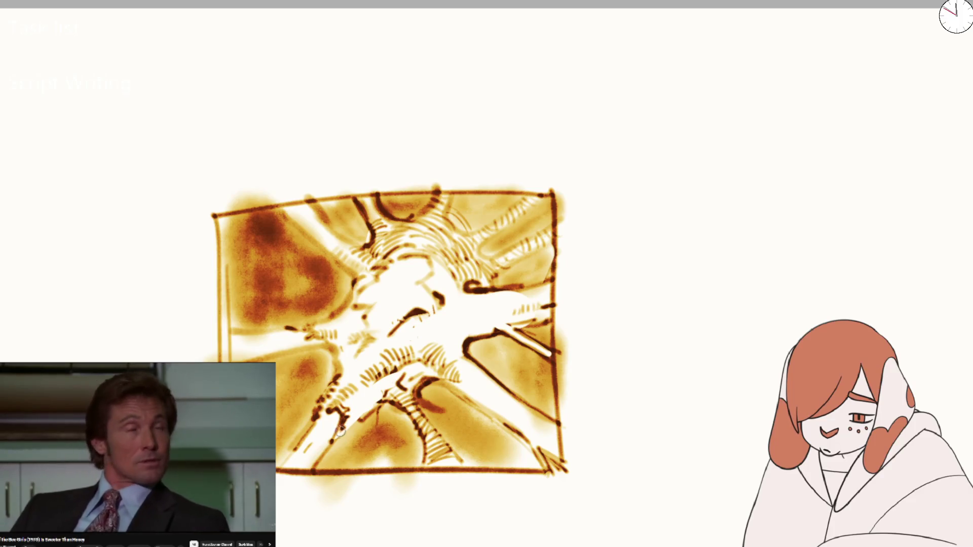
pyautogui.moveTo(341, 430)
pyautogui.mouseDown()
pyautogui.moveTo(365, 411)
pyautogui.moveTo(385, 365)
pyautogui.mouseUp()
pyautogui.moveTo(370, 401)
pyautogui.mouseDown()
pyautogui.moveTo(400, 363)
pyautogui.moveTo(421, 365)
pyautogui.mouseUp()
pyautogui.moveTo(405, 400); pyautogui.dragTo(446, 364)
pyautogui.scroll(-3, 428, 330)
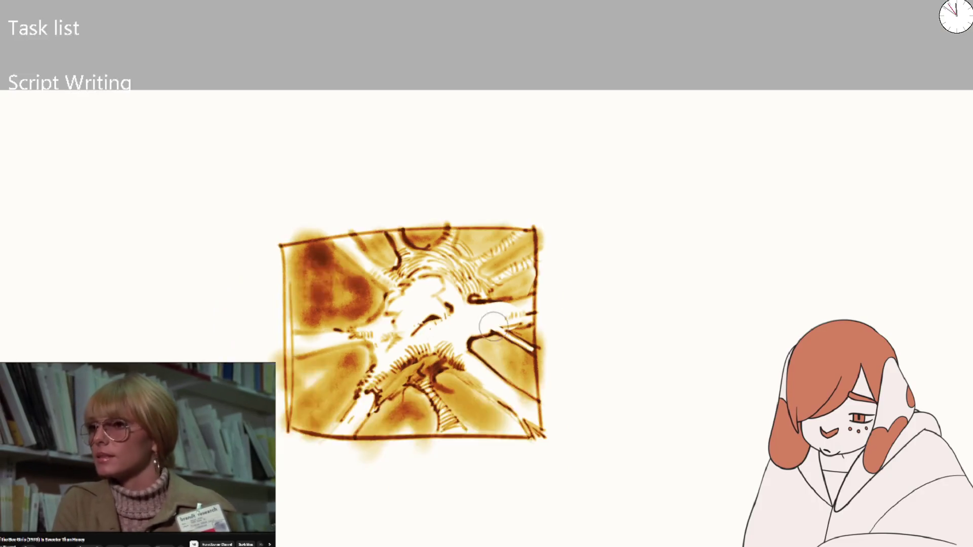
# - Add small dark line accents and hatching around the central figure
pyautogui.scroll(3, 429, 294)
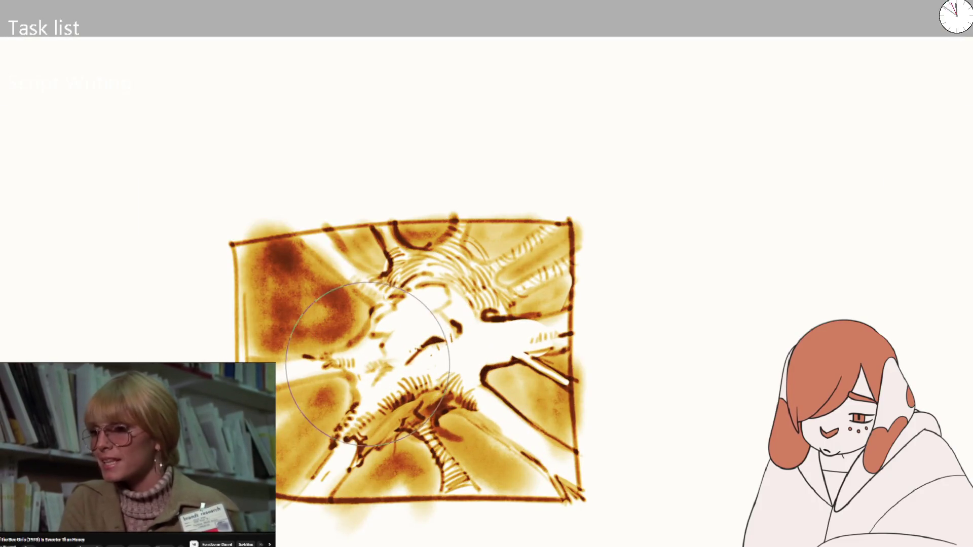
pyautogui.press(']')
pyautogui.press(']')
pyautogui.press(']')
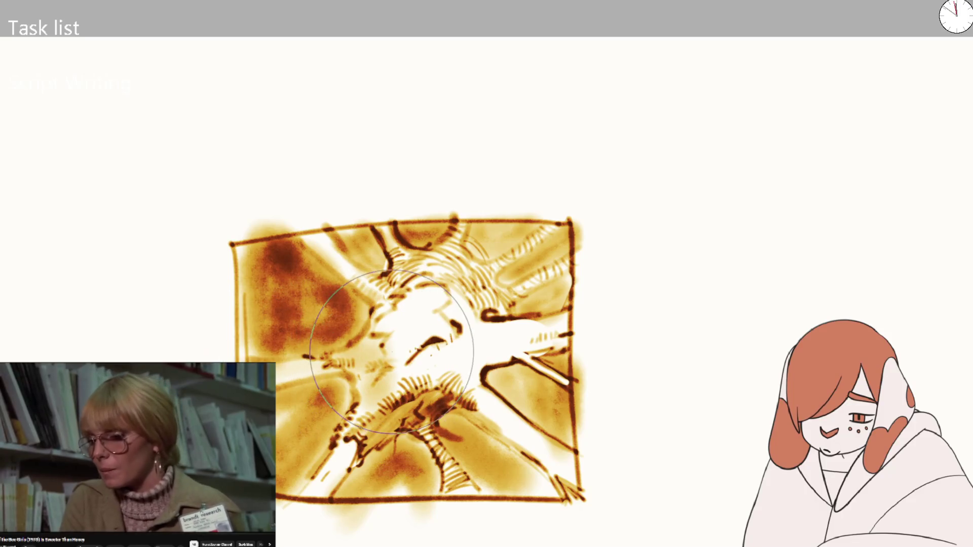
pyautogui.press('[')
pyautogui.press('[')
pyautogui.press('[')
pyautogui.moveTo(370, 337)
pyautogui.mouseDown()
pyautogui.moveTo(398, 327)
pyautogui.moveTo(375, 350)
pyautogui.moveTo(408, 372)
pyautogui.moveTo(411, 357)
pyautogui.mouseUp()
pyautogui.moveTo(428, 310)
pyautogui.mouseDown()
pyautogui.moveTo(456, 303)
pyautogui.moveTo(458, 320)
pyautogui.mouseUp()
pyautogui.moveTo(377, 325); pyautogui.dragTo(398, 310)
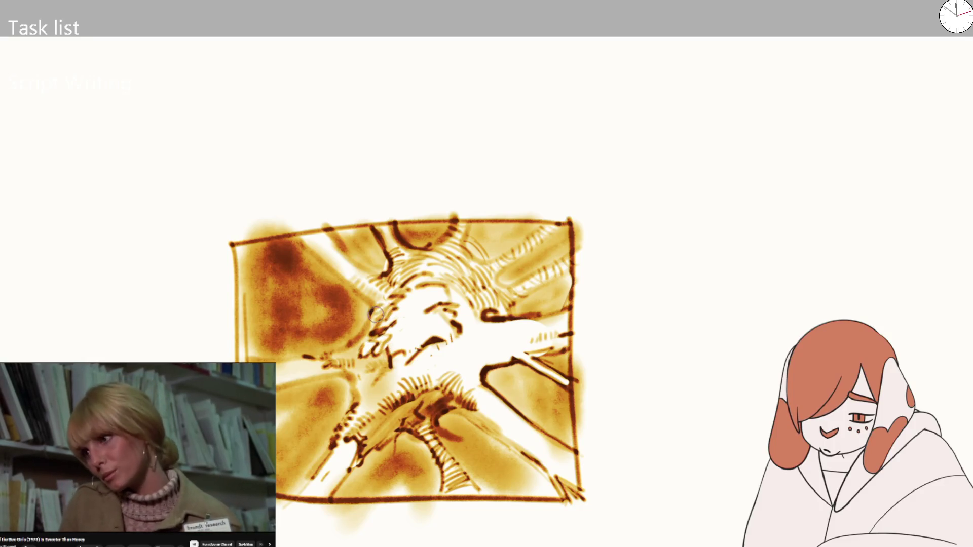
pyautogui.moveTo(325, 252)
pyautogui.mouseDown()
pyautogui.moveTo(384, 285)
pyautogui.moveTo(348, 364)
pyautogui.moveTo(380, 376)
pyautogui.mouseUp()
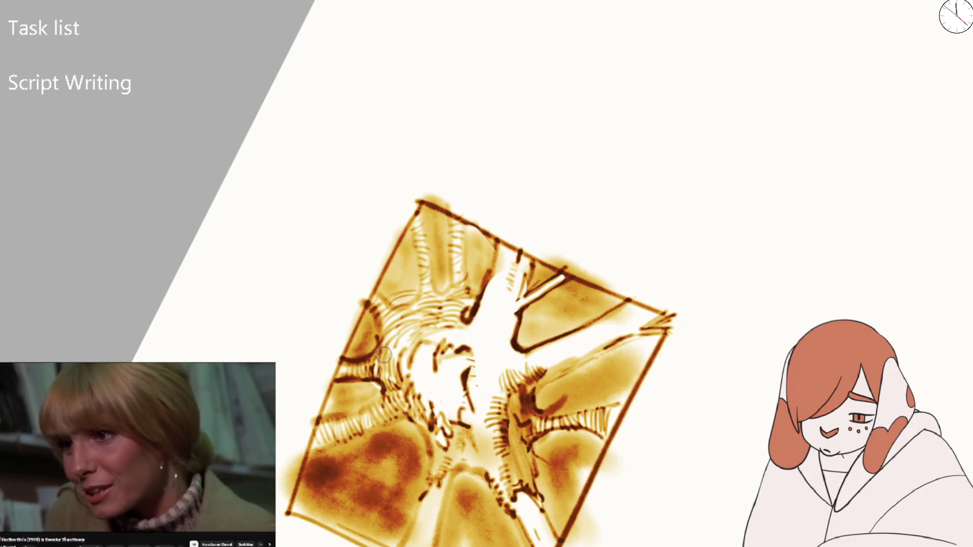
pyautogui.moveTo(380, 303); pyautogui.dragTo(413, 342)
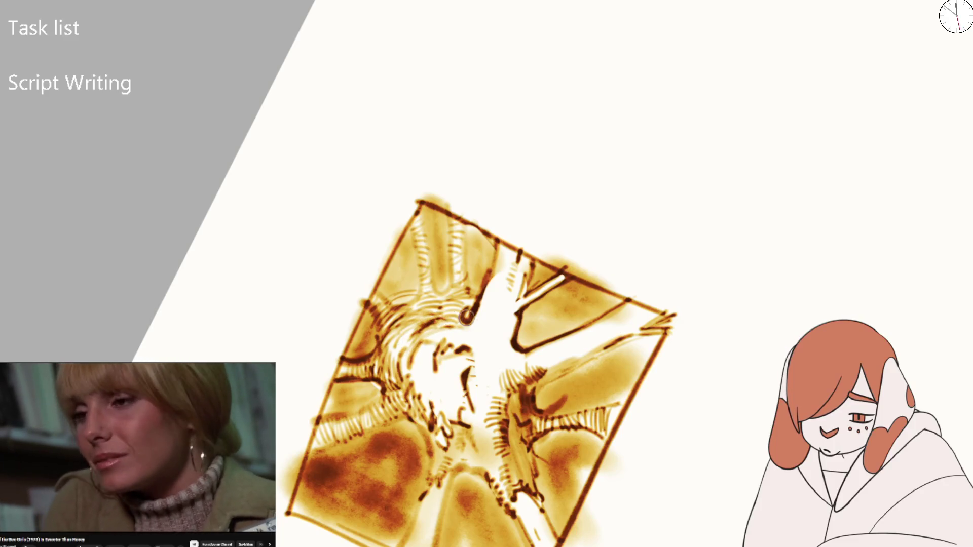
# - Draw dark strokes along the panel's top edge and among the upper-right rays
pyautogui.moveTo(456, 320); pyautogui.dragTo(384, 252)
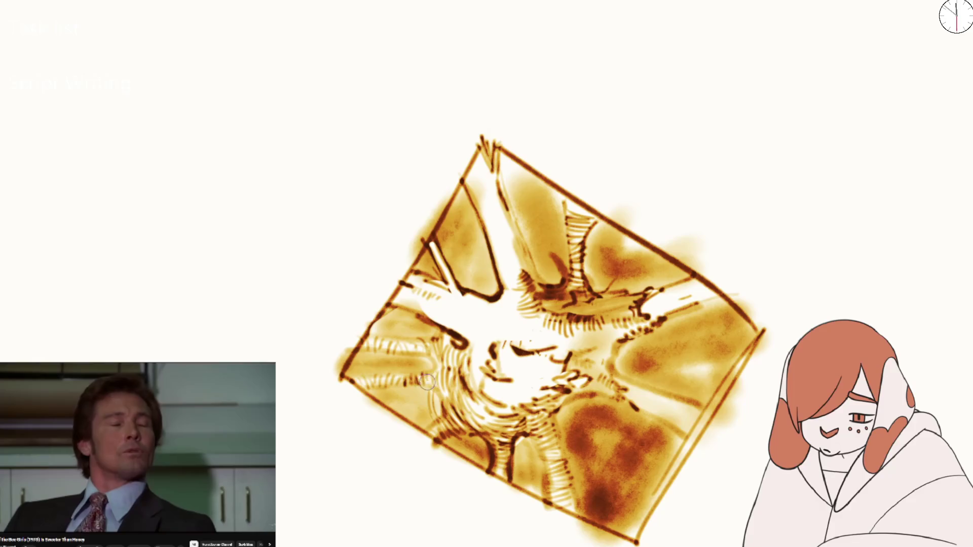
pyautogui.press('5')
pyautogui.moveTo(462, 228); pyautogui.dragTo(514, 266)
pyautogui.moveTo(545, 225)
pyautogui.mouseDown()
pyautogui.moveTo(502, 284)
pyautogui.moveTo(564, 221)
pyautogui.moveTo(497, 292)
pyautogui.moveTo(577, 255)
pyautogui.mouseUp()
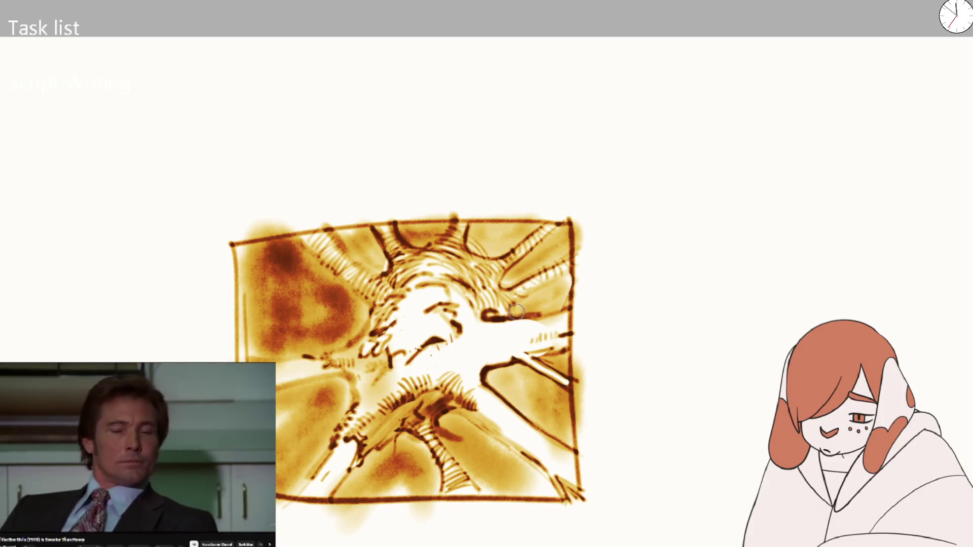
pyautogui.moveTo(516, 311); pyautogui.dragTo(578, 264)
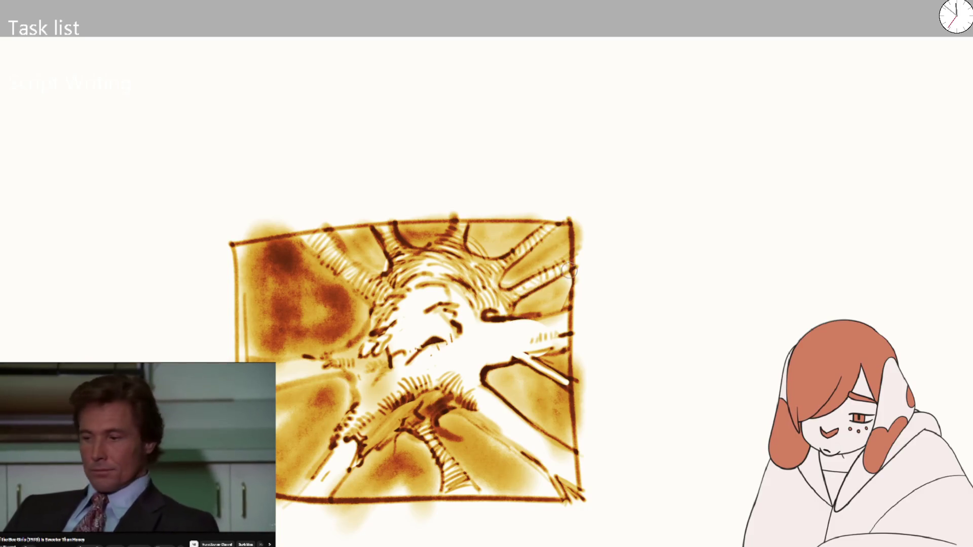
pyautogui.press('m')
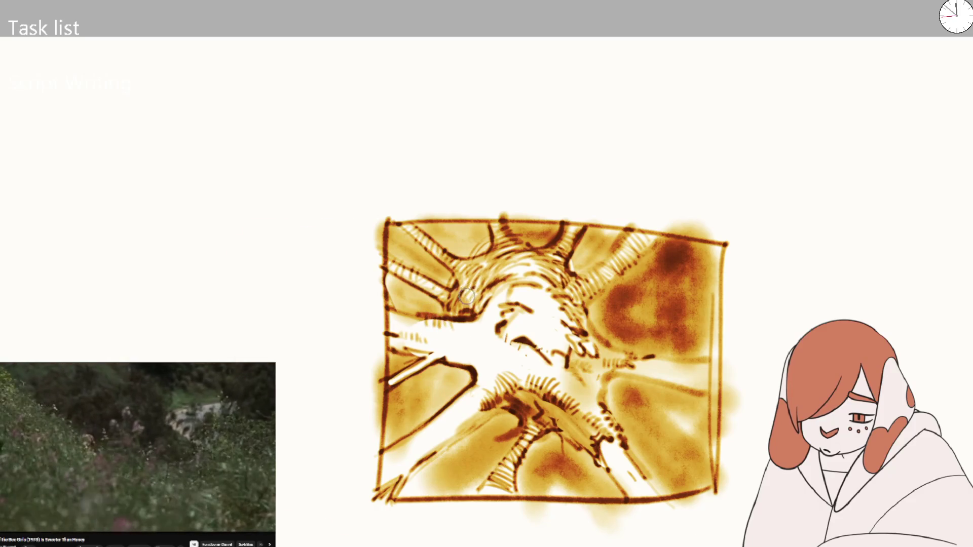
pyautogui.press('m')
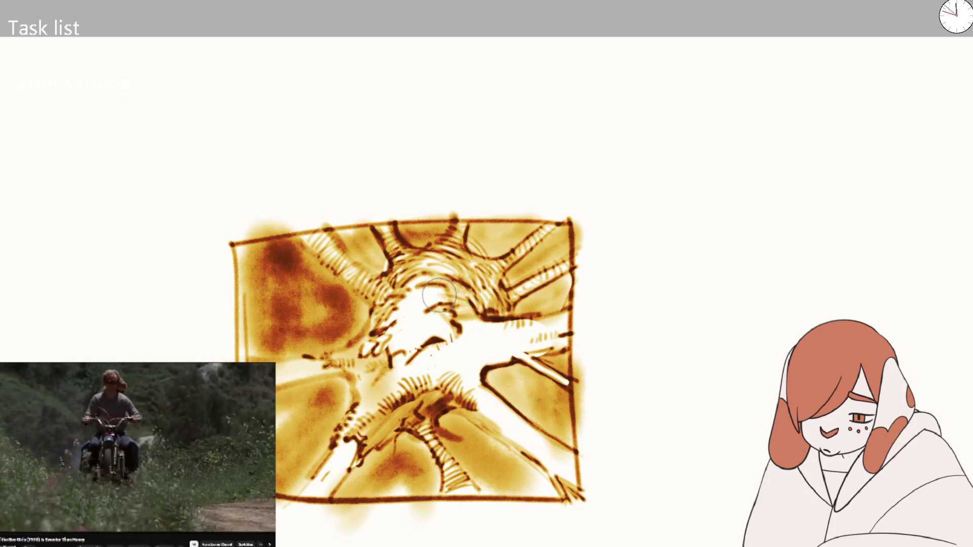
pyautogui.press(']')
pyautogui.press(']')
pyautogui.press(']')
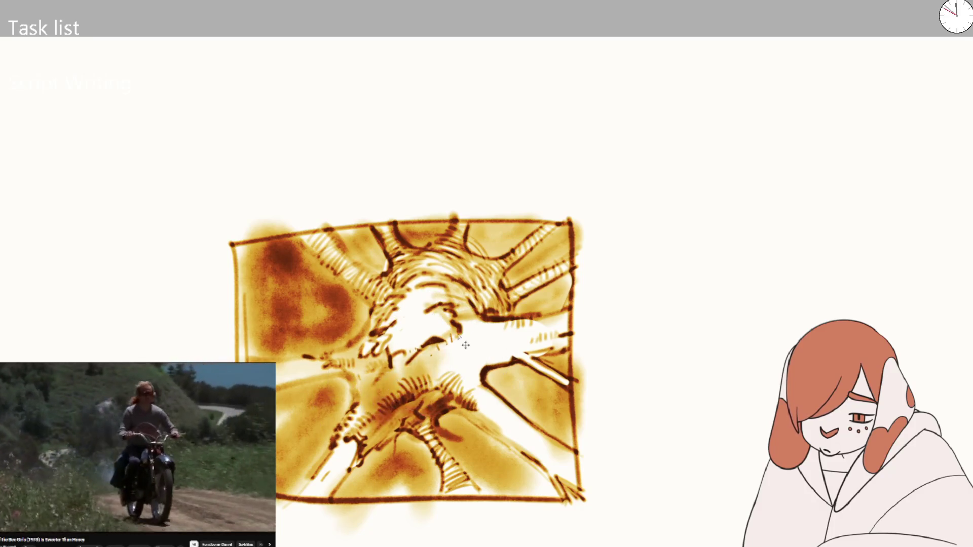
pyautogui.press('v')
pyautogui.press('b')
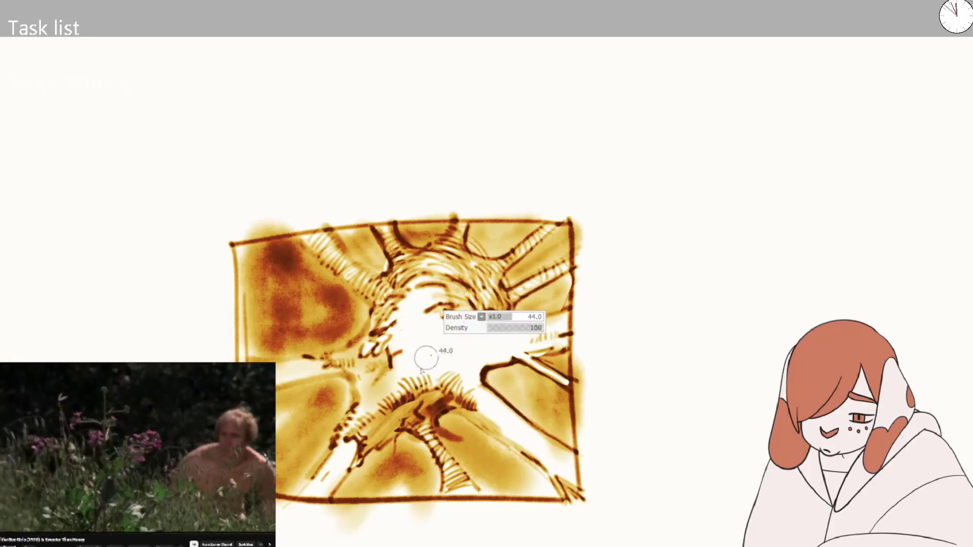
# - Paint white over the brown strokes at the lower left of the centre, adjusting brush size
pyautogui.moveTo(428, 354); pyautogui.dragTo(464, 391)
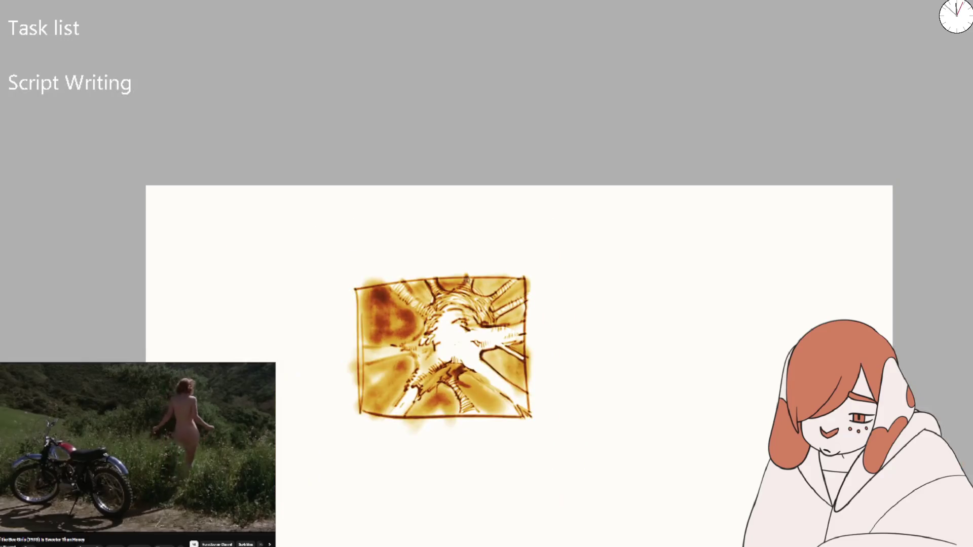
pyautogui.moveTo(523, 311); pyautogui.dragTo(484, 343)
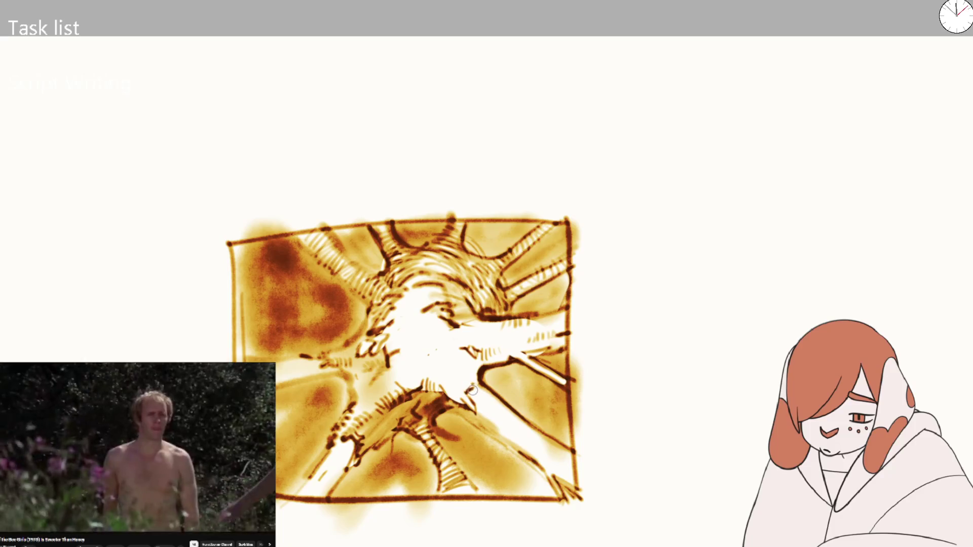
pyautogui.moveTo(472, 389); pyautogui.dragTo(415, 400)
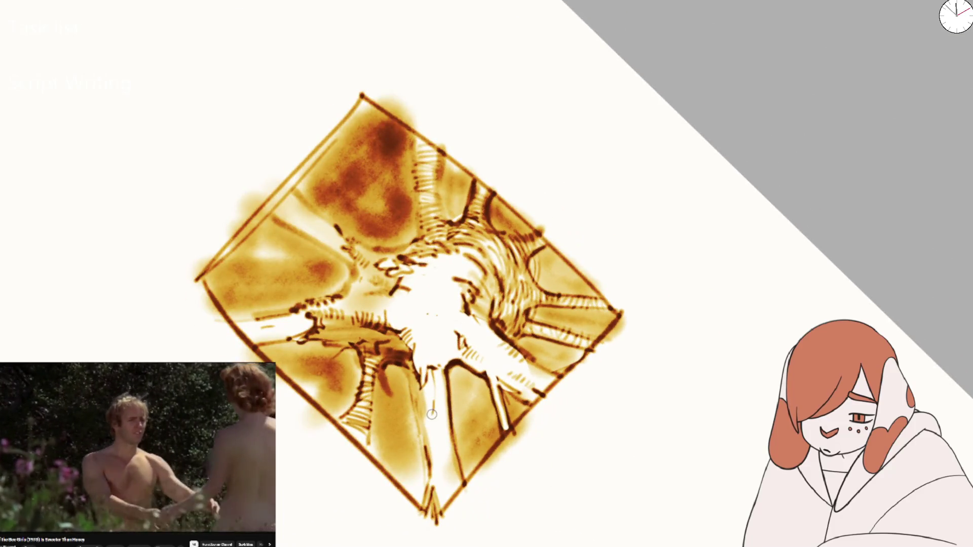
pyautogui.press('5')
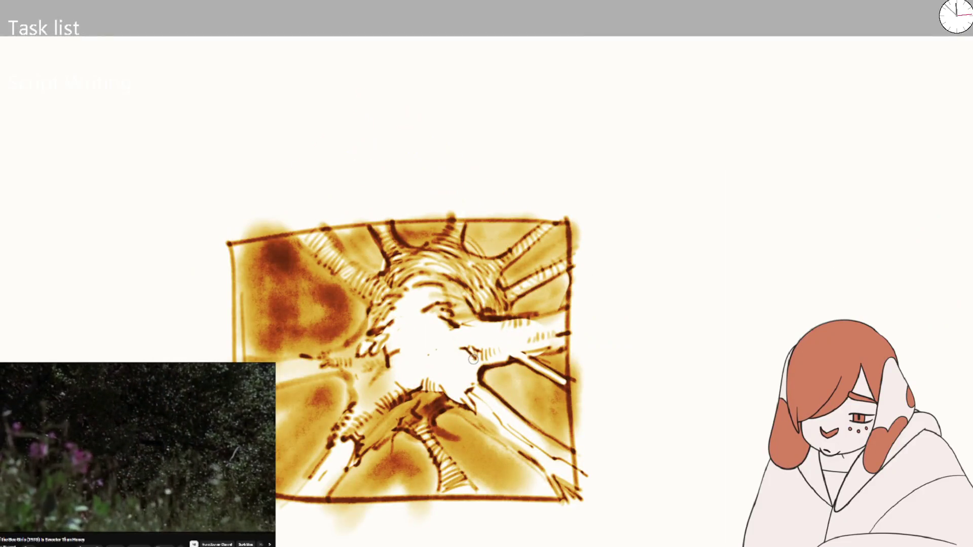
pyautogui.press(']')
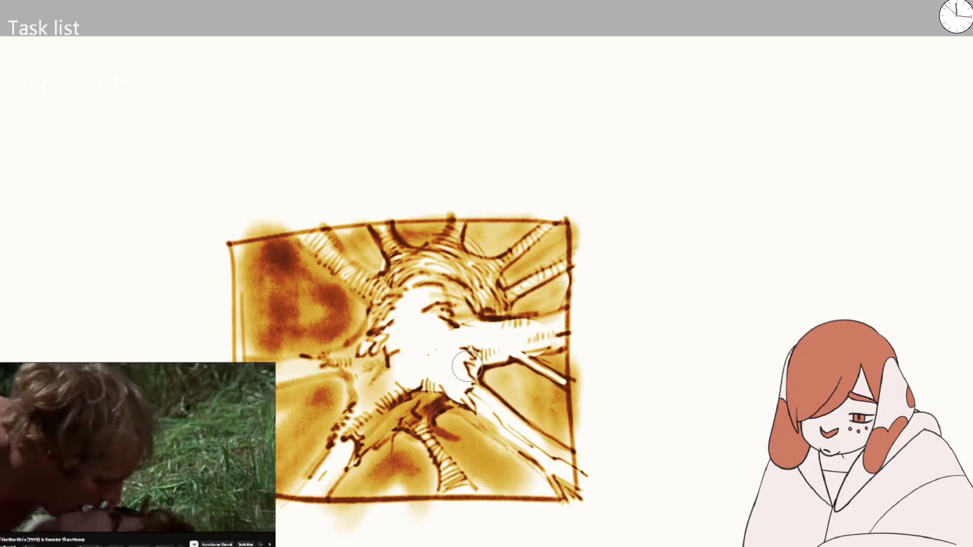
pyautogui.rightClick(445, 323)
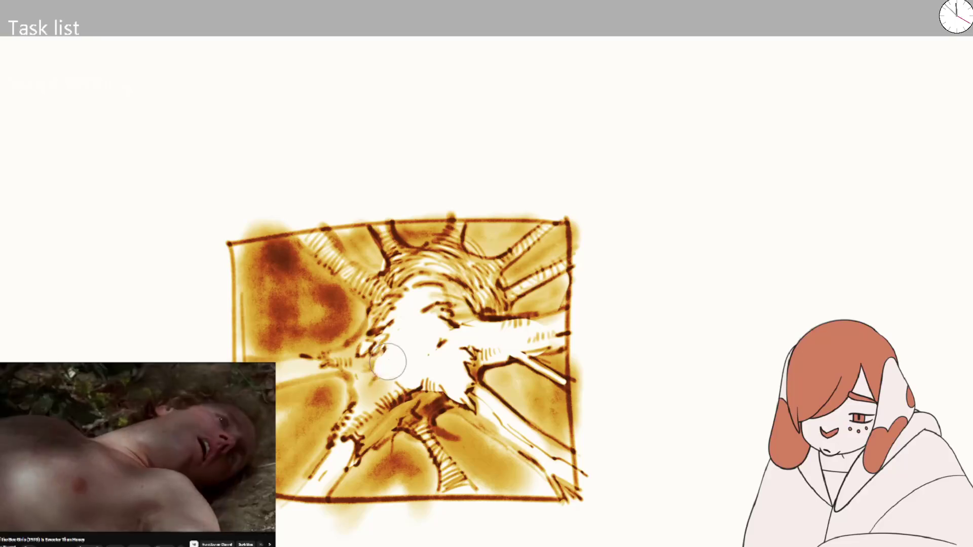
pyautogui.press('[')
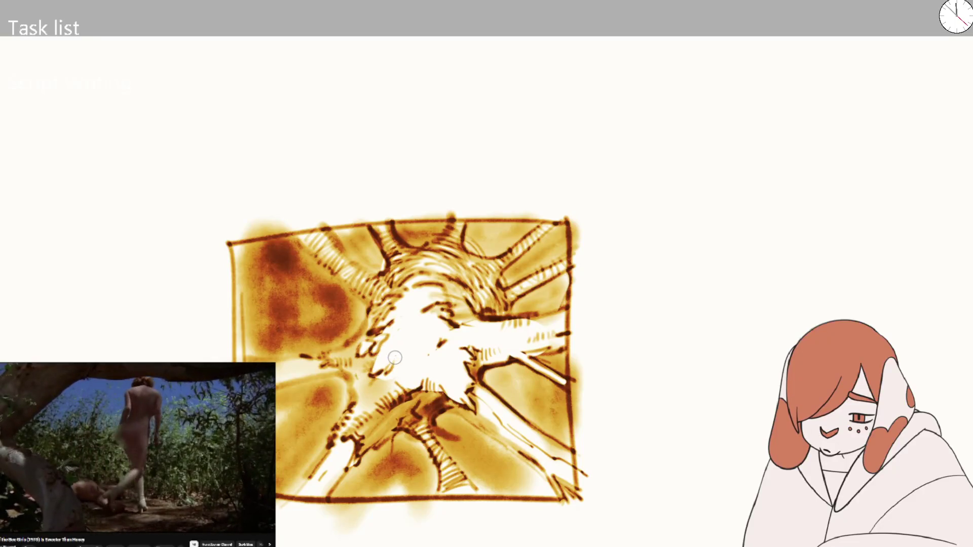
pyautogui.rightClick(383, 367)
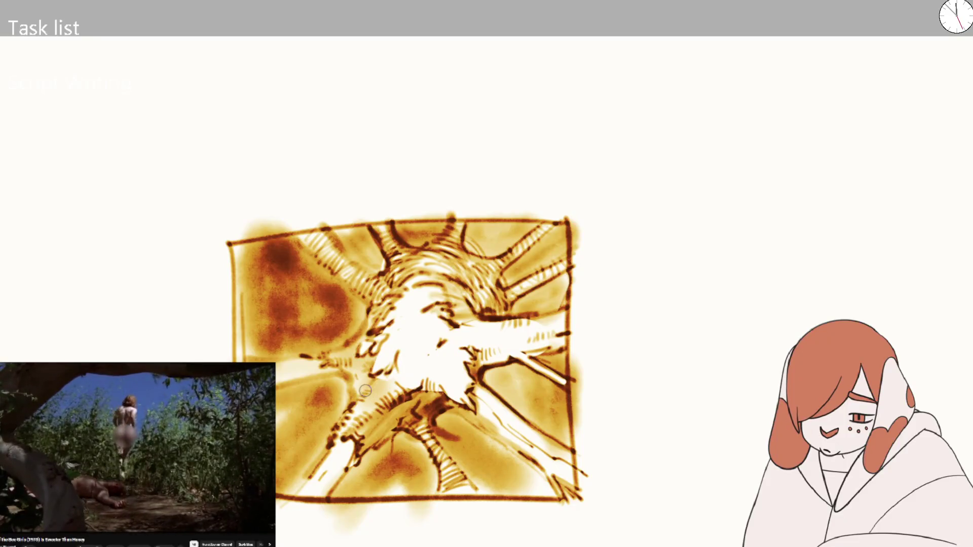
pyautogui.press(']')
pyautogui.press(']')
pyautogui.press(']')
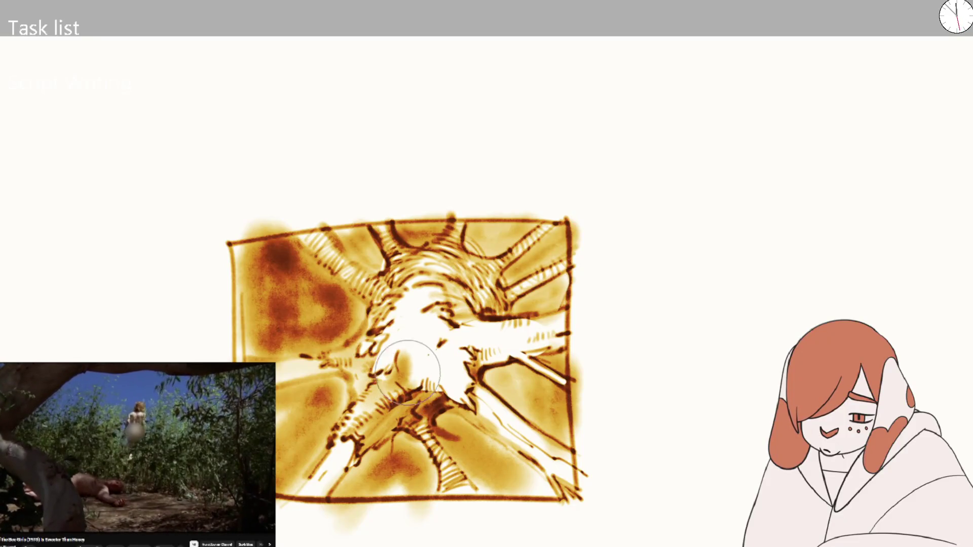